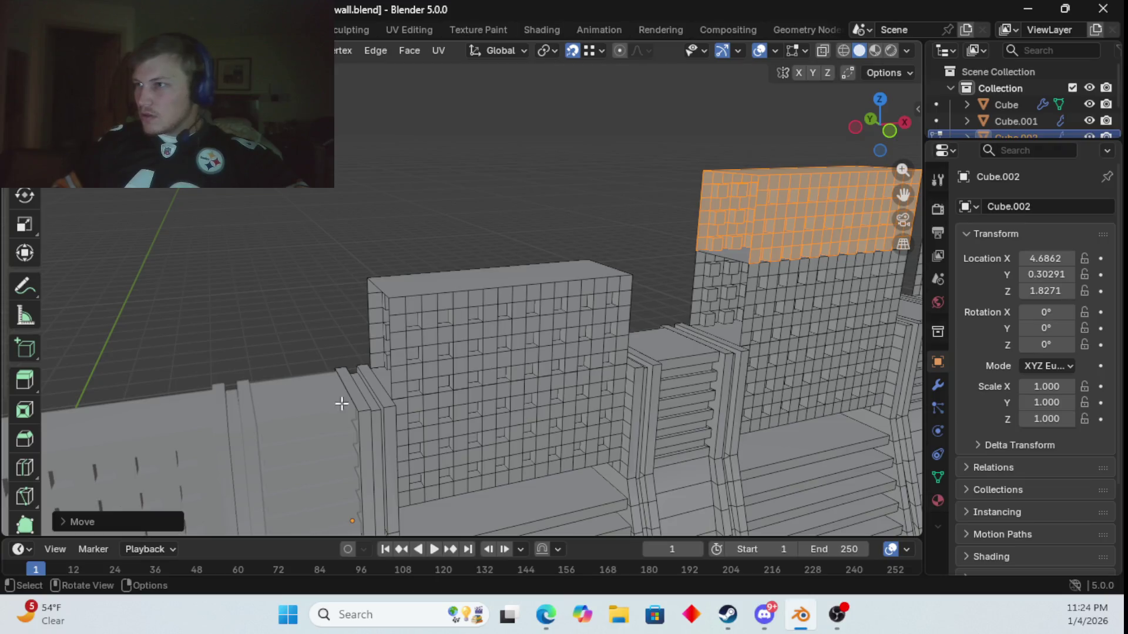
- Select the pillar Cube.001 and the wall Cube.002, then enter Edit Mode on both
key(Tab)
middle_drag(269, 424, 351, 366)
key(a)
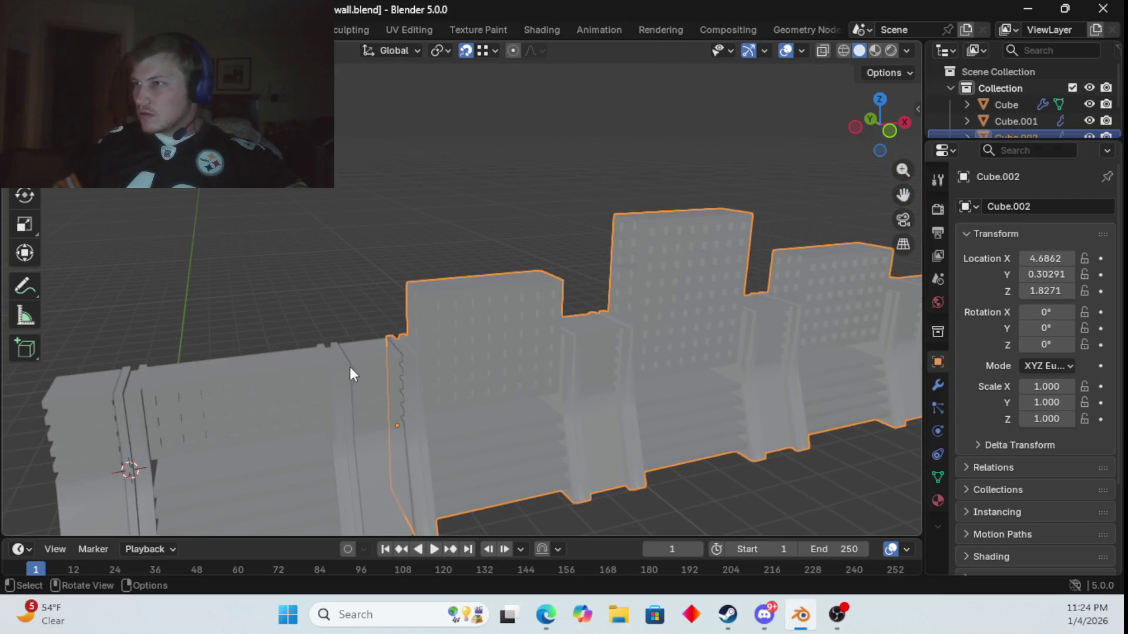
click(351, 362)
click(387, 392)
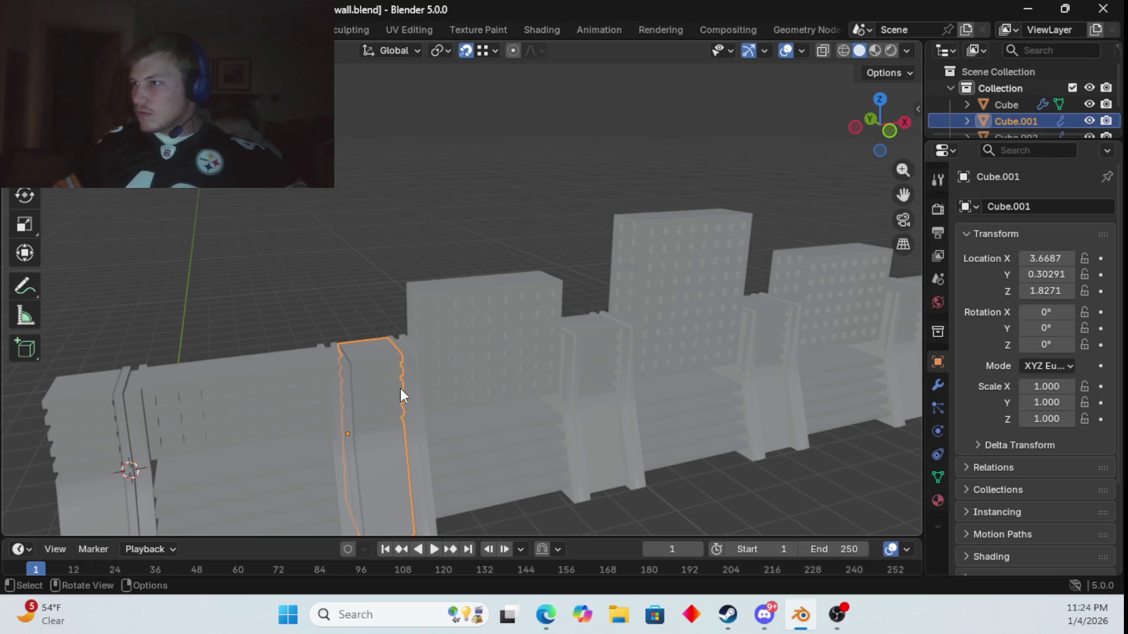
shift+click(416, 386)
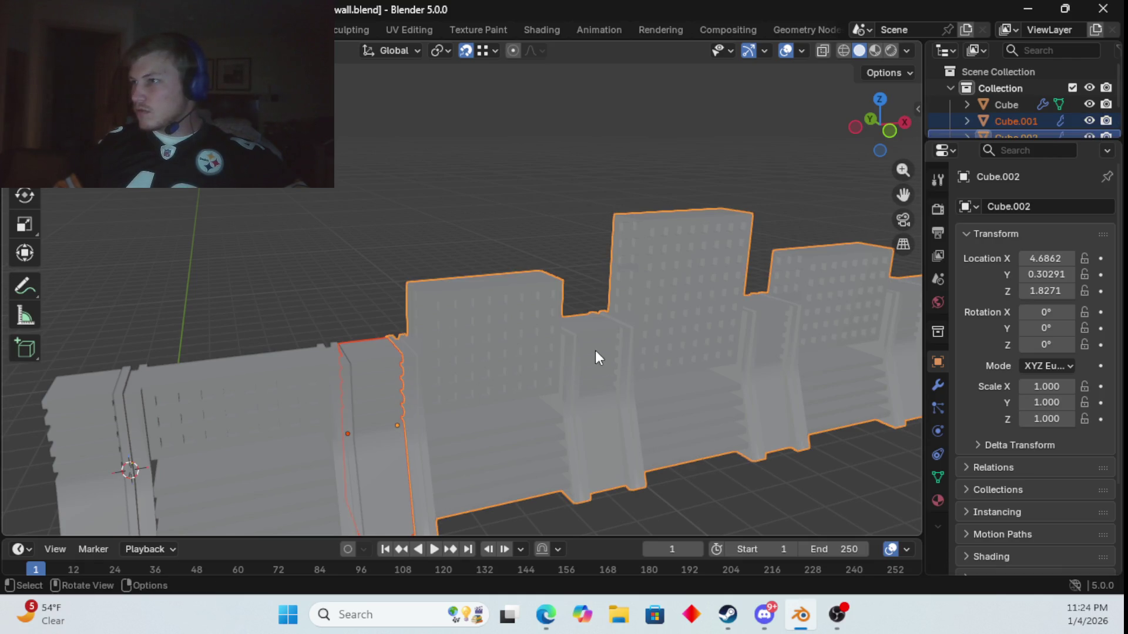
key(Tab)
scroll(388, 387, up, 3)
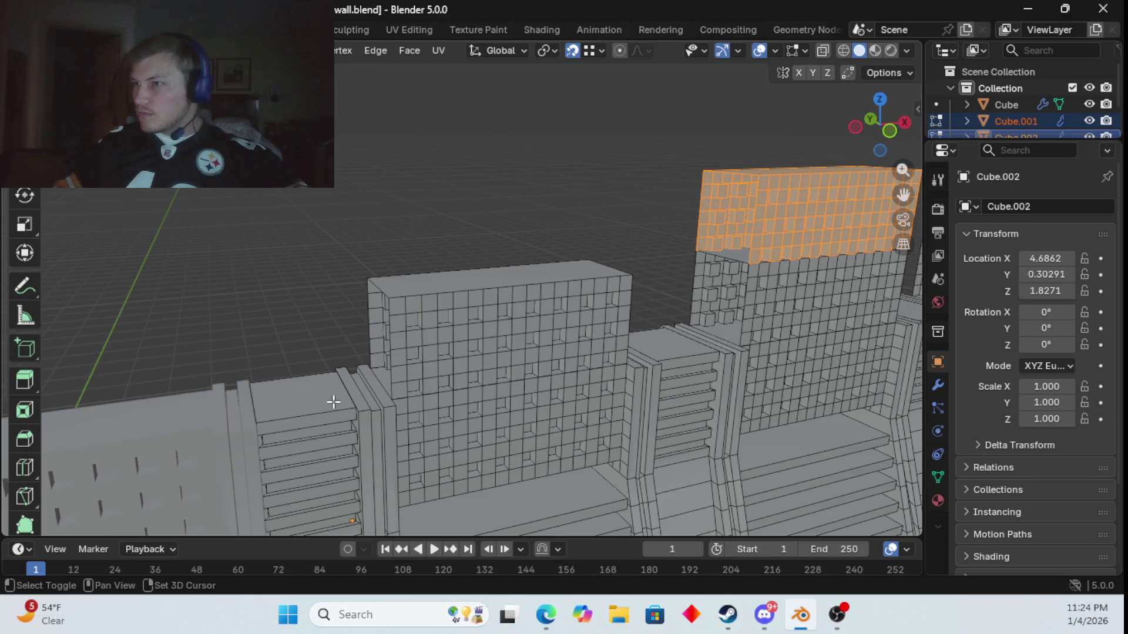
- Select the first small block's top face and its three thin strip tops
shift+click(333, 402)
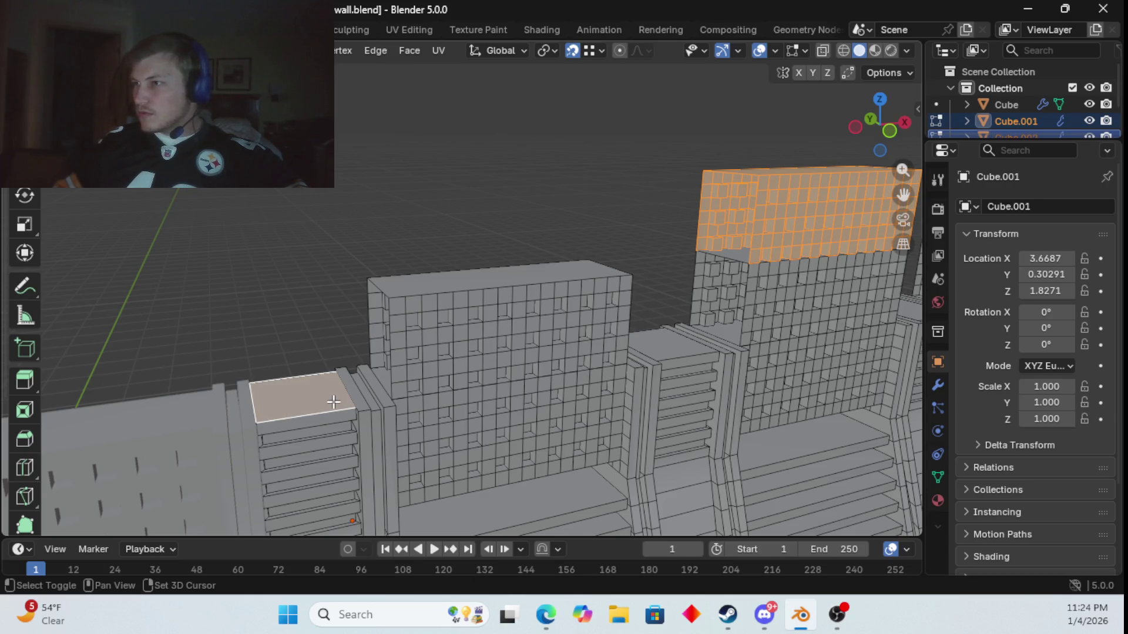
shift+click(372, 401)
shift+click(374, 400)
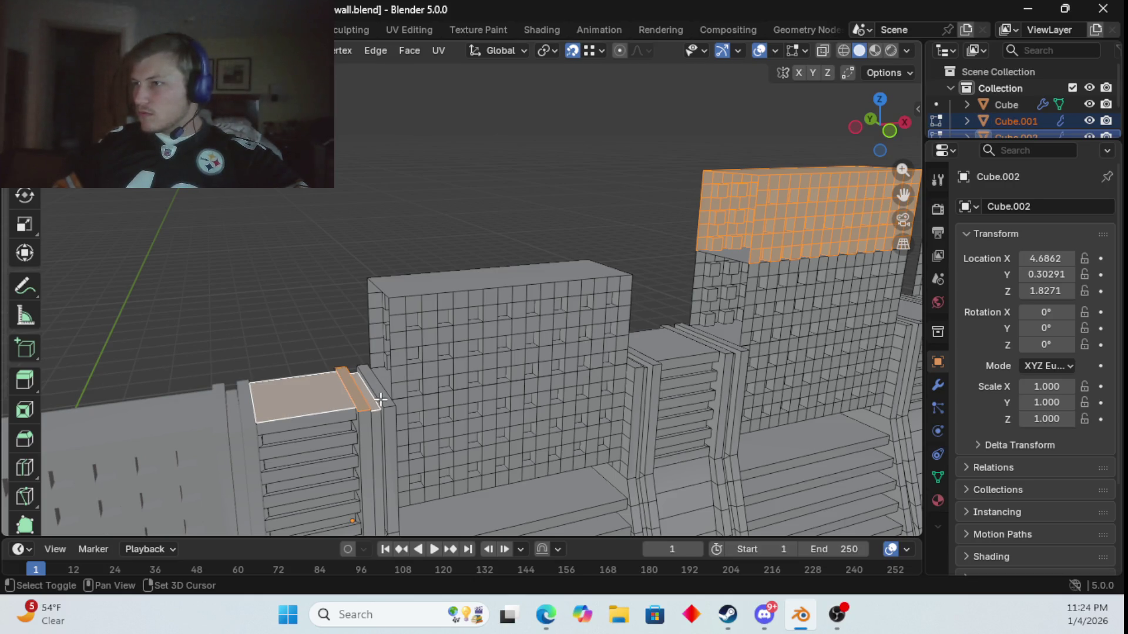
shift+click(384, 400)
- Add the middle pillar's top face and the strip faces on both sides
mouse_move(524, 410)
middle_down()
mouse_move(471, 428)
mouse_move(466, 396)
mouse_move(438, 384)
middle_up()
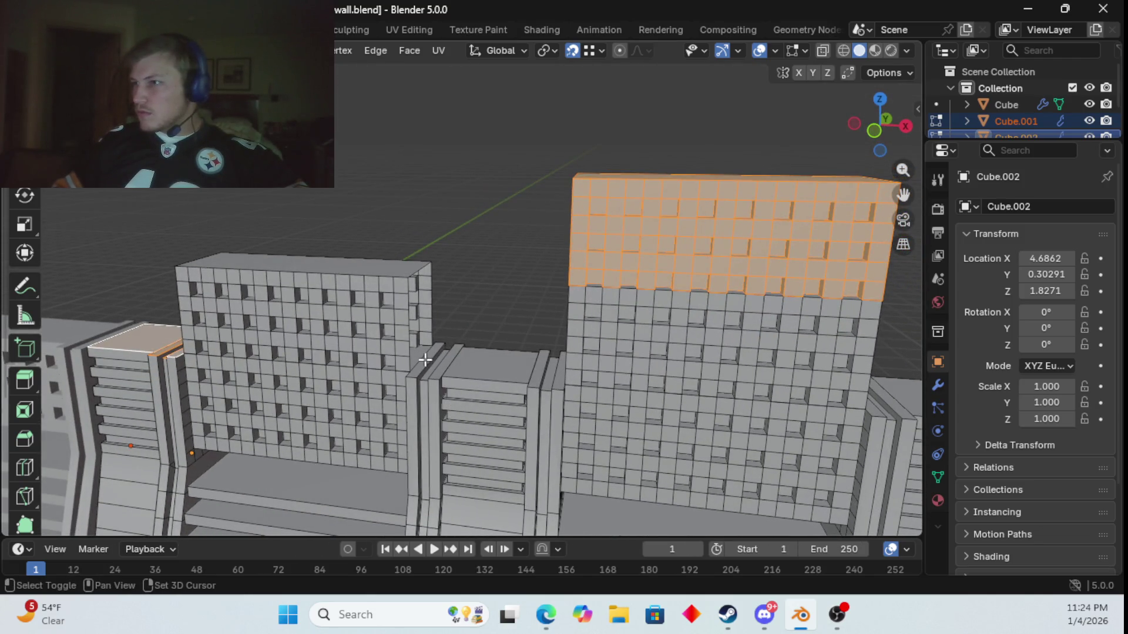
shift+click(425, 360)
shift+click(451, 362)
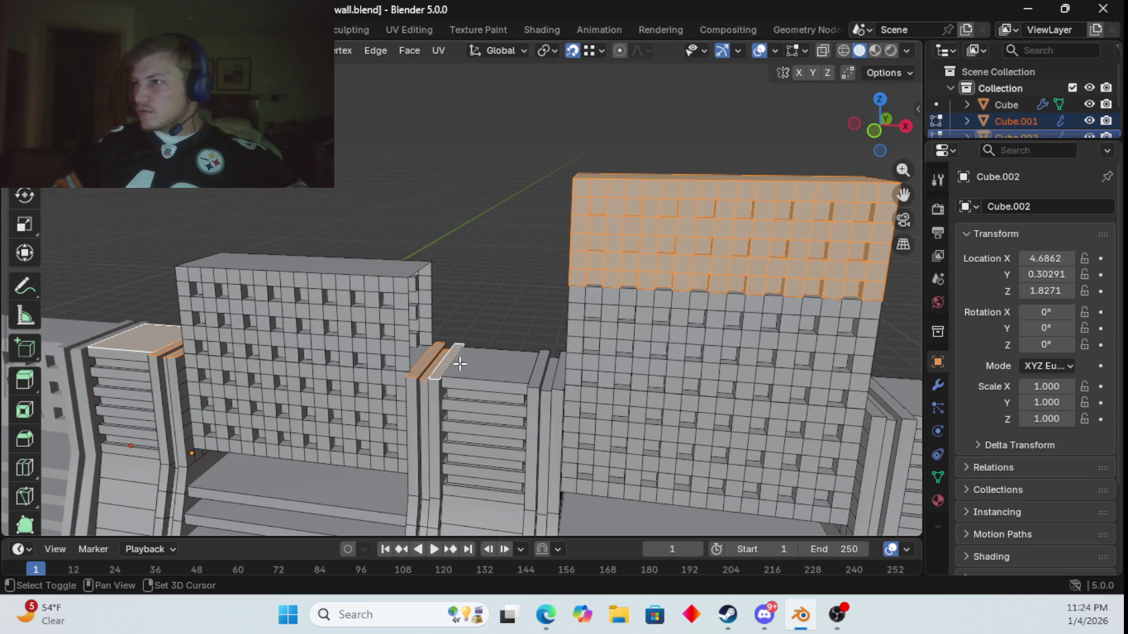
shift+click(487, 364)
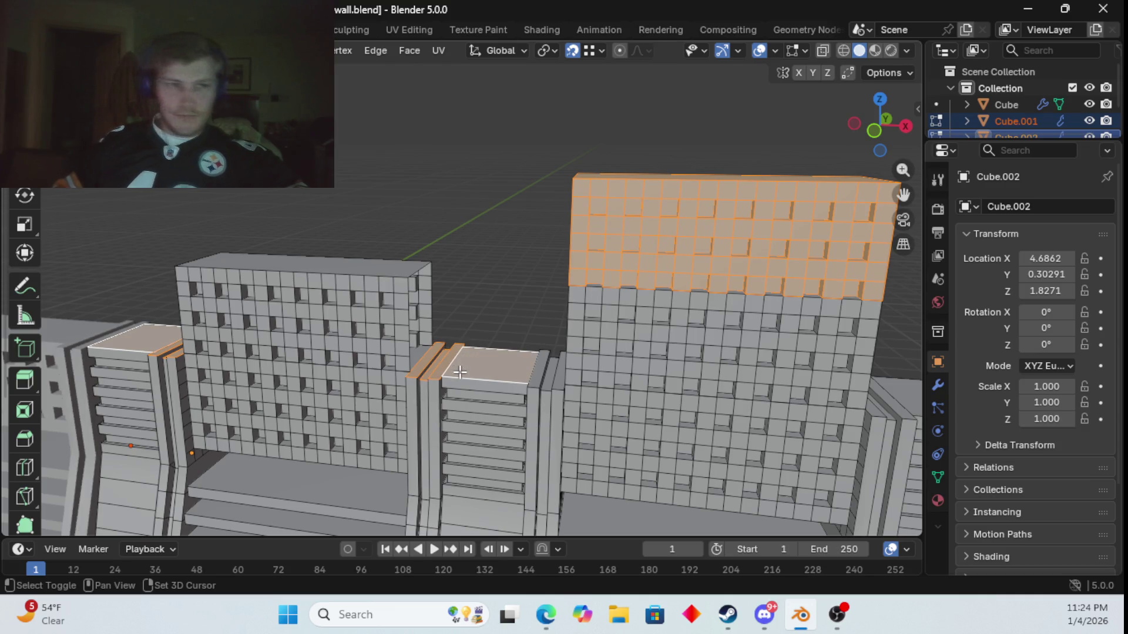
shift+click(544, 369)
shift+click(558, 375)
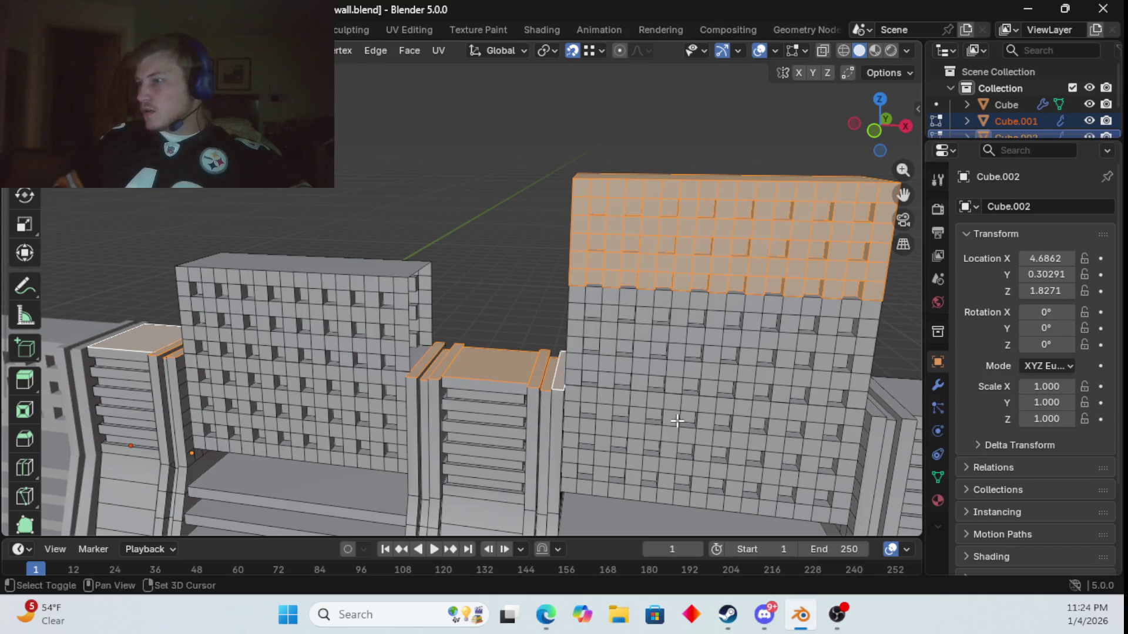
- Add the next pillar's top face with its left-edge and side strip faces
shift+middle_drag(559, 374, 520, 370)
shift+click(520, 370)
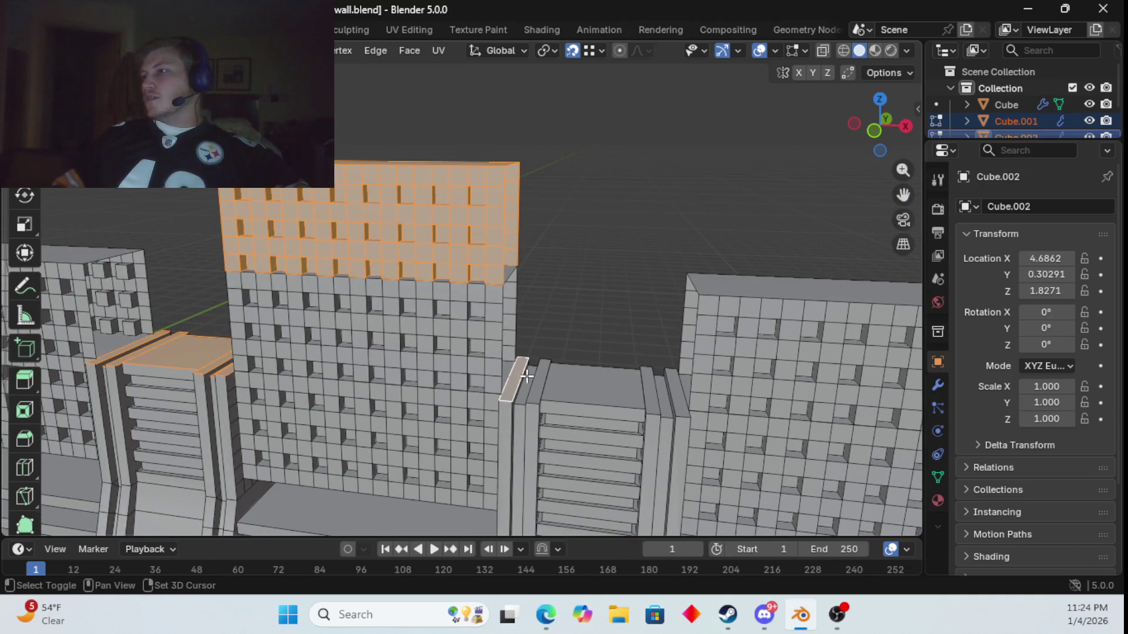
shift+click(539, 379)
shift+click(605, 392)
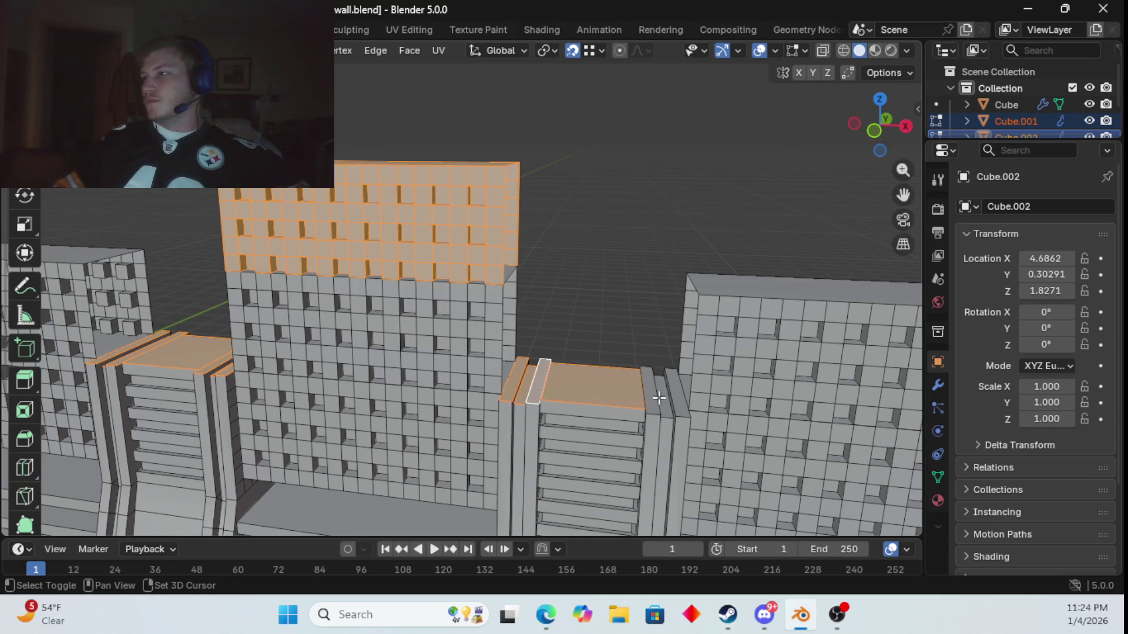
shift+click(663, 400)
shift+click(651, 397)
- Add the last pillar's large top face and all its remaining strip faces
shift+middle_drag(676, 399, 552, 381)
shift+click(561, 380)
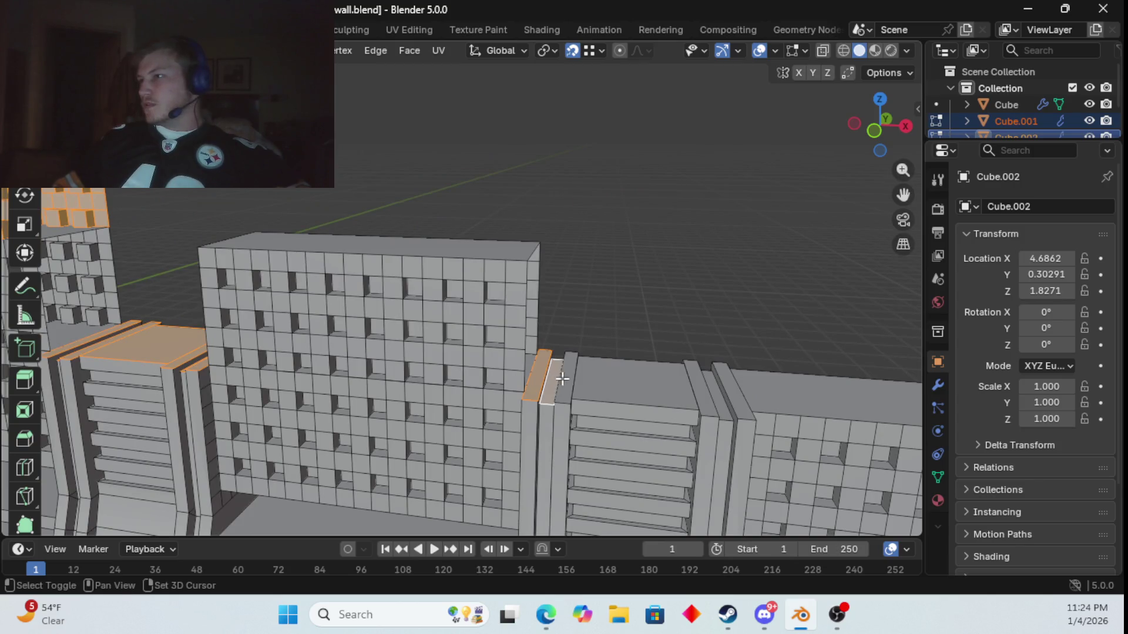
shift+click(571, 379)
shift+click(677, 384)
shift+click(716, 388)
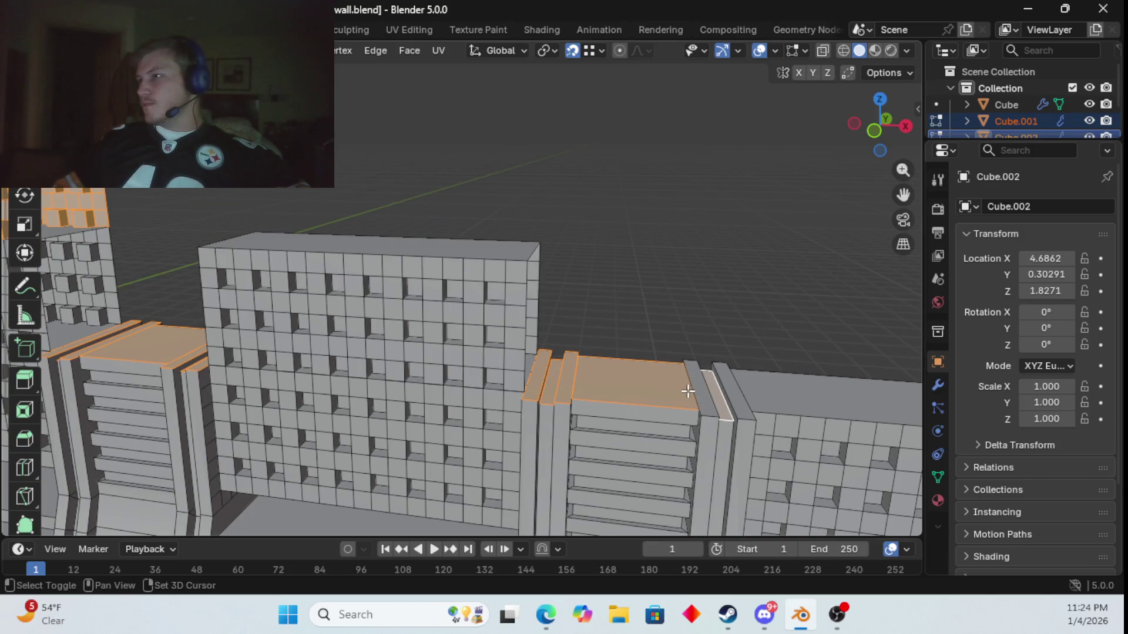
shift+click(696, 387)
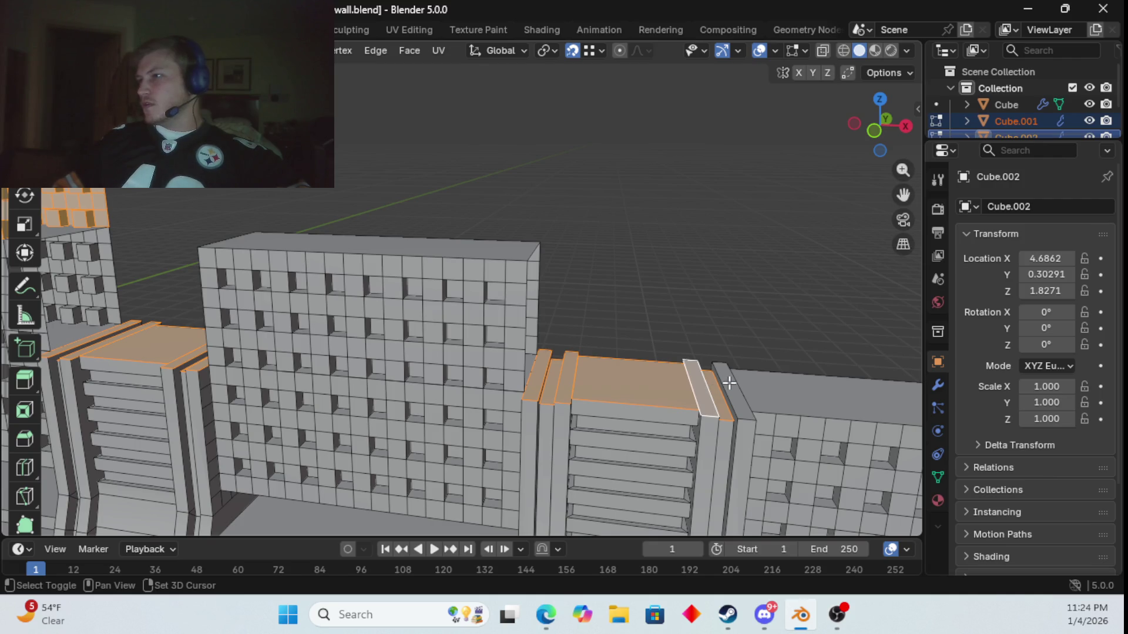
shift+click(729, 383)
mouse_move(729, 383)
shift+middle_down()
mouse_move(672, 387)
mouse_move(591, 350)
shift+middle_up()
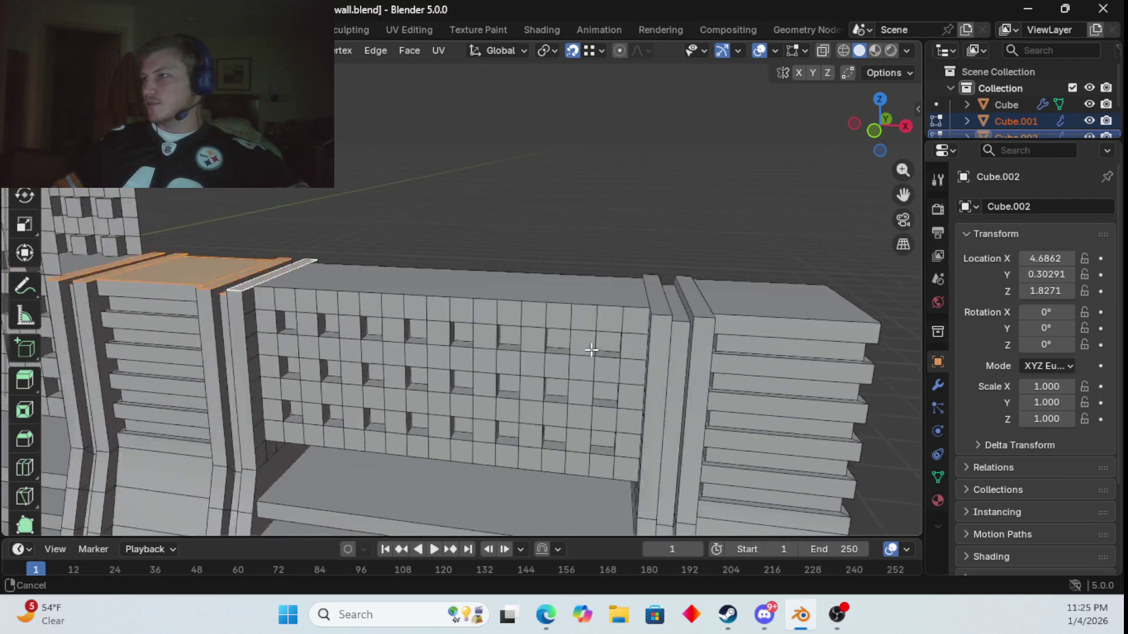
scroll(592, 349, down, 4)
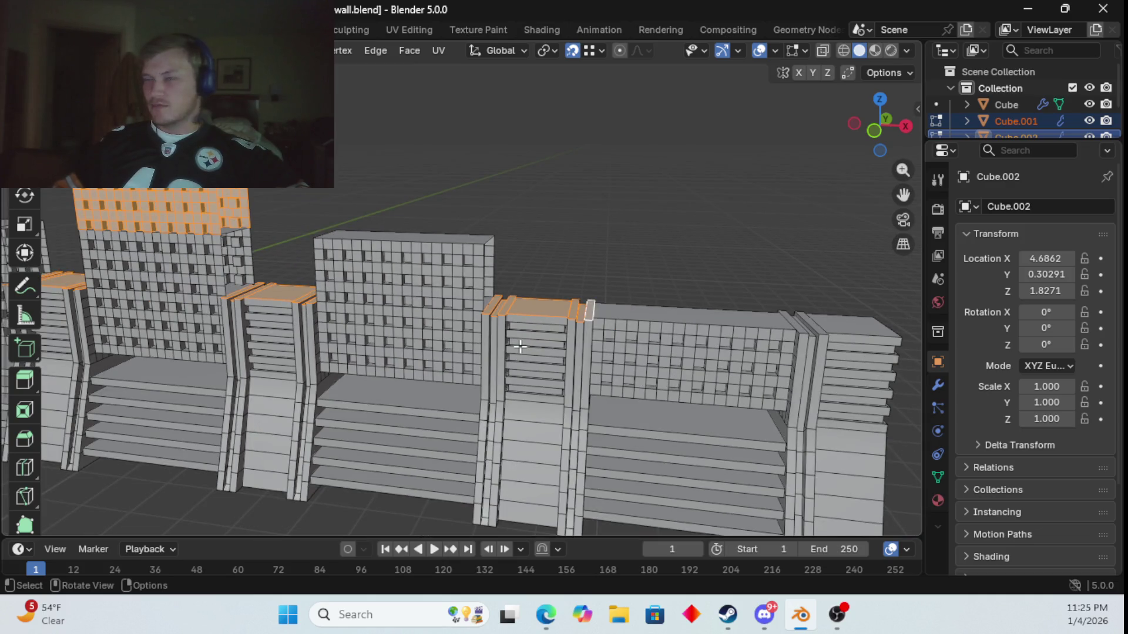
- Extrude the selected pillar tops and raise them 1.153 m straight up along Z
key(e)
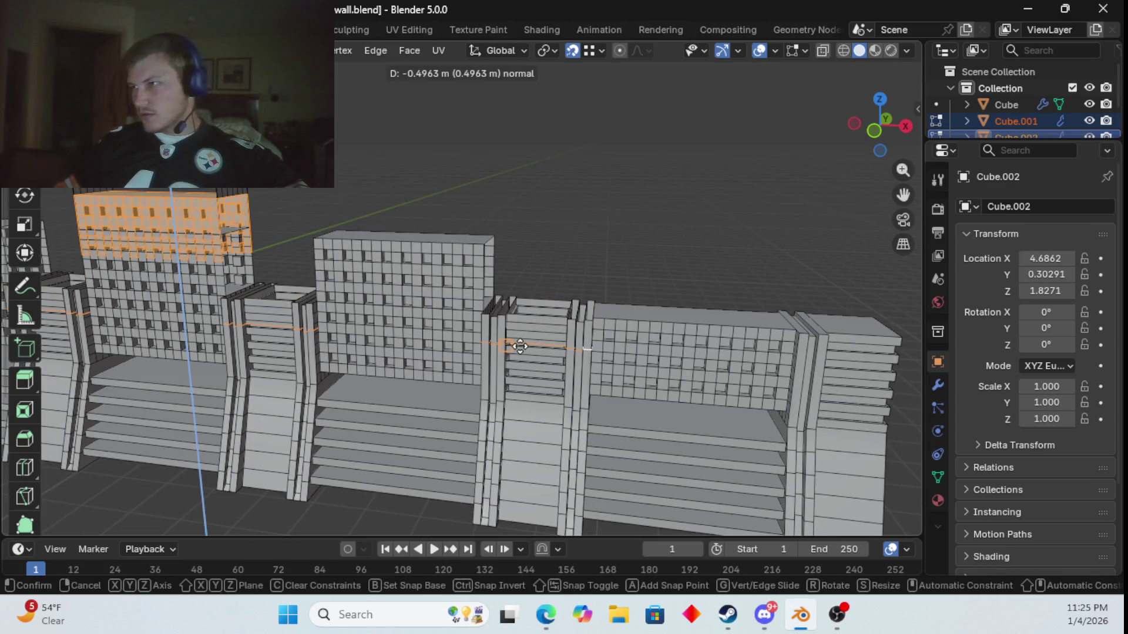
key(c)
right_click(514, 278)
key(g)
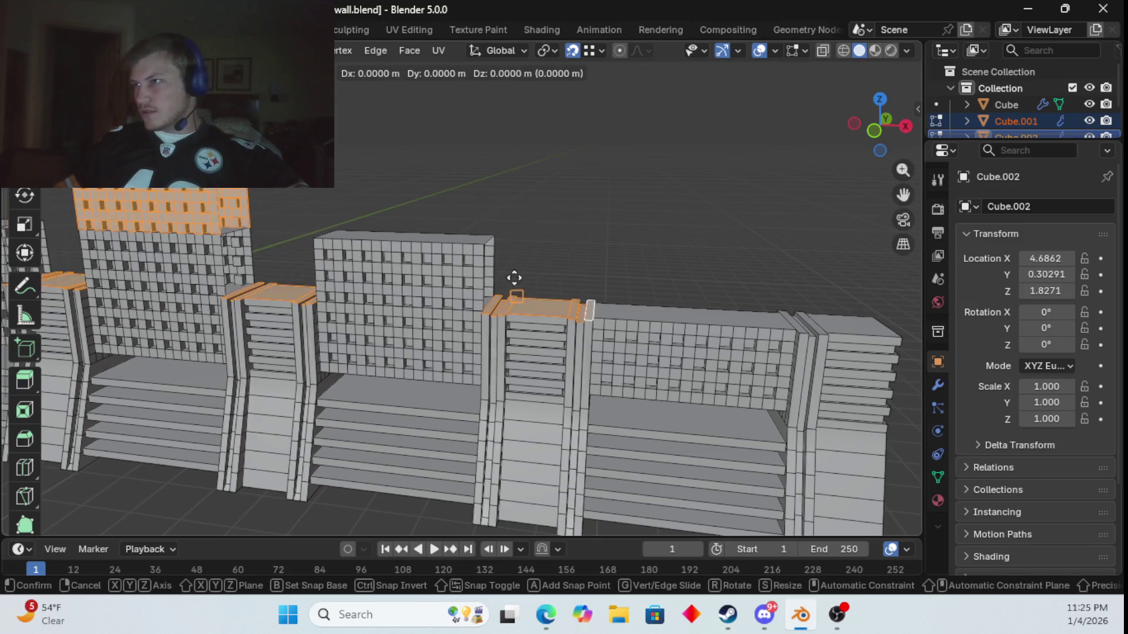
key(z)
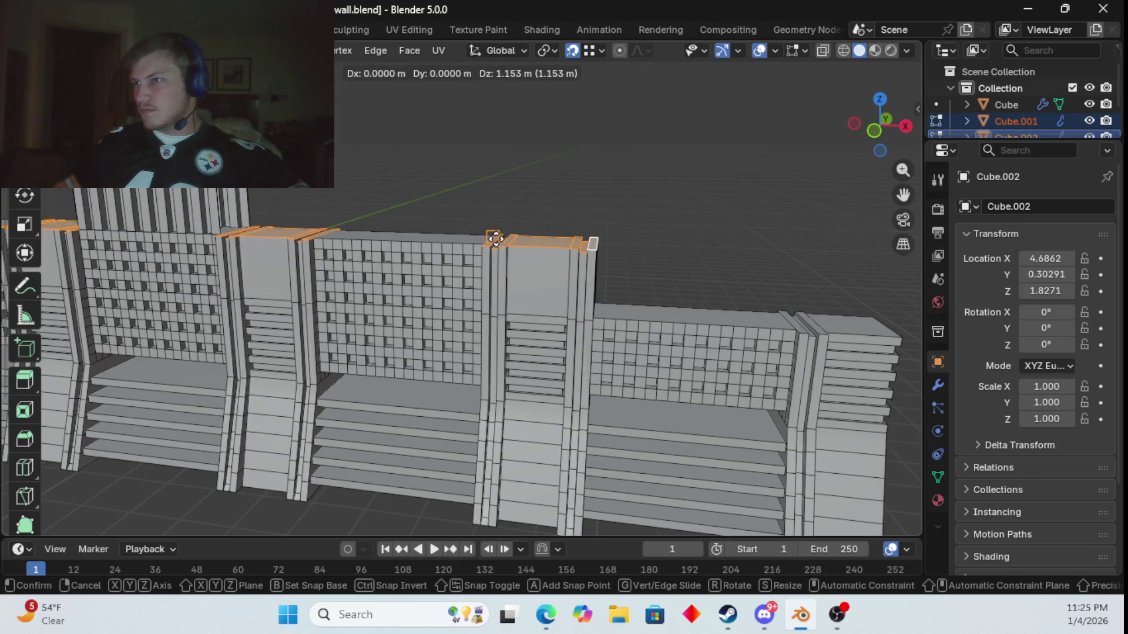
click(496, 238)
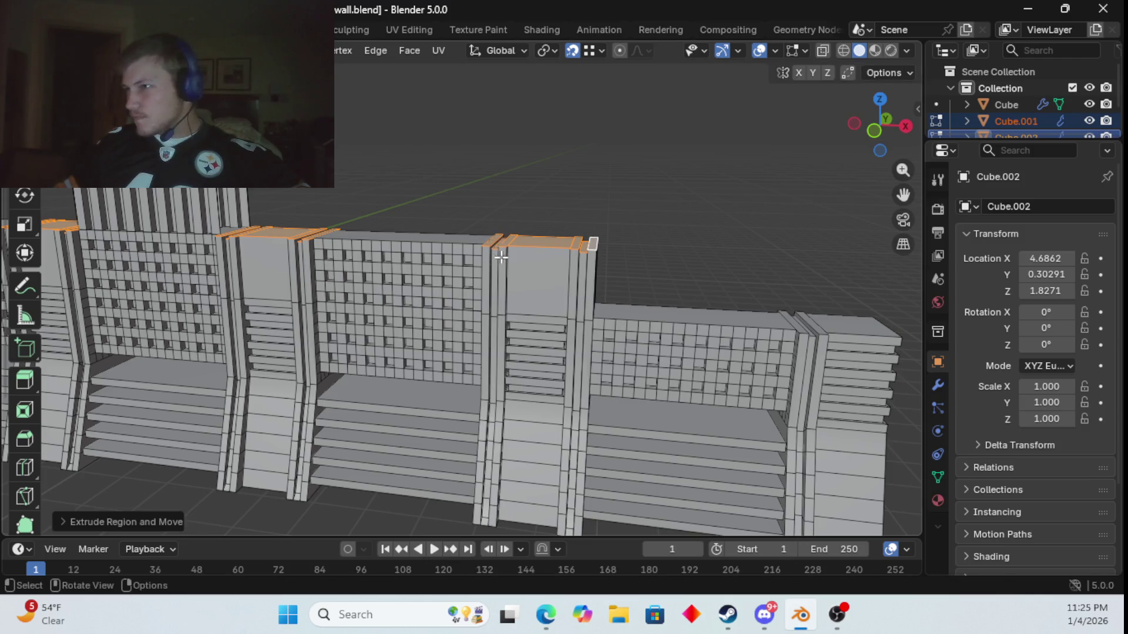
key(KP_1)
scroll(556, 233, up, 4)
scroll(556, 233, down, 5)
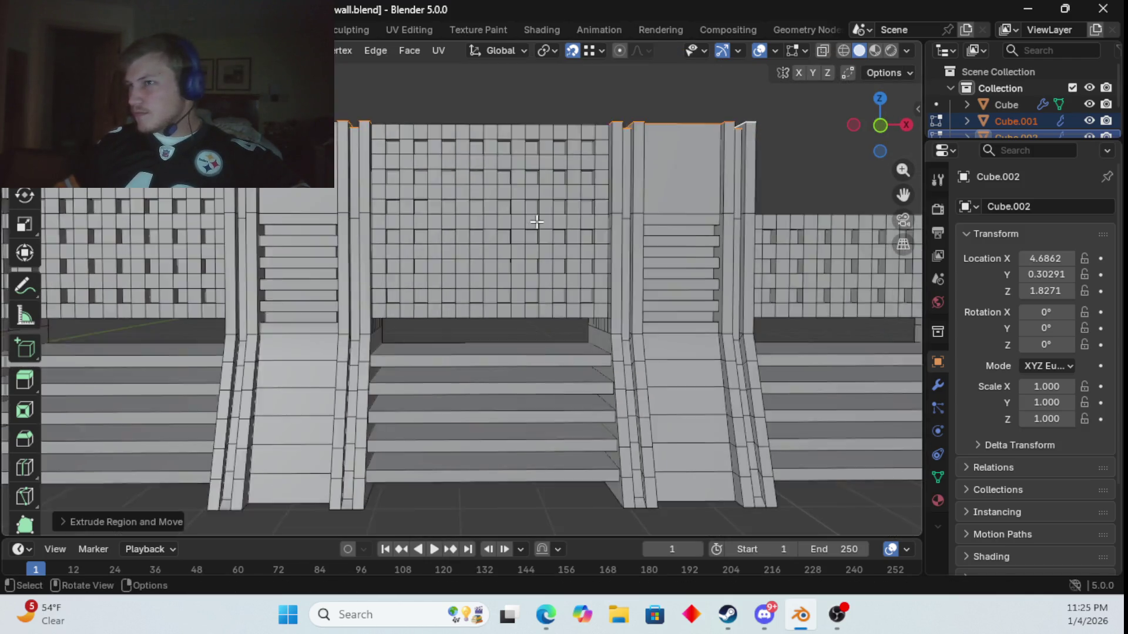
middle_drag(537, 222, 546, 355)
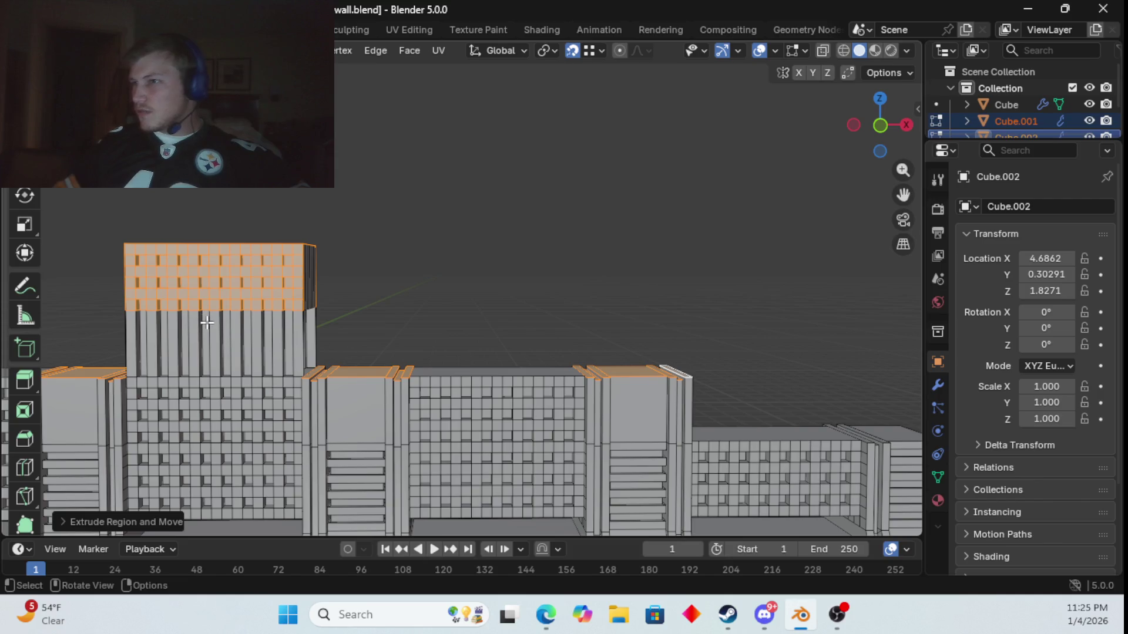
- Undo the raised tops and select a single slat face on one pillar in front view
key(ctrl+z)
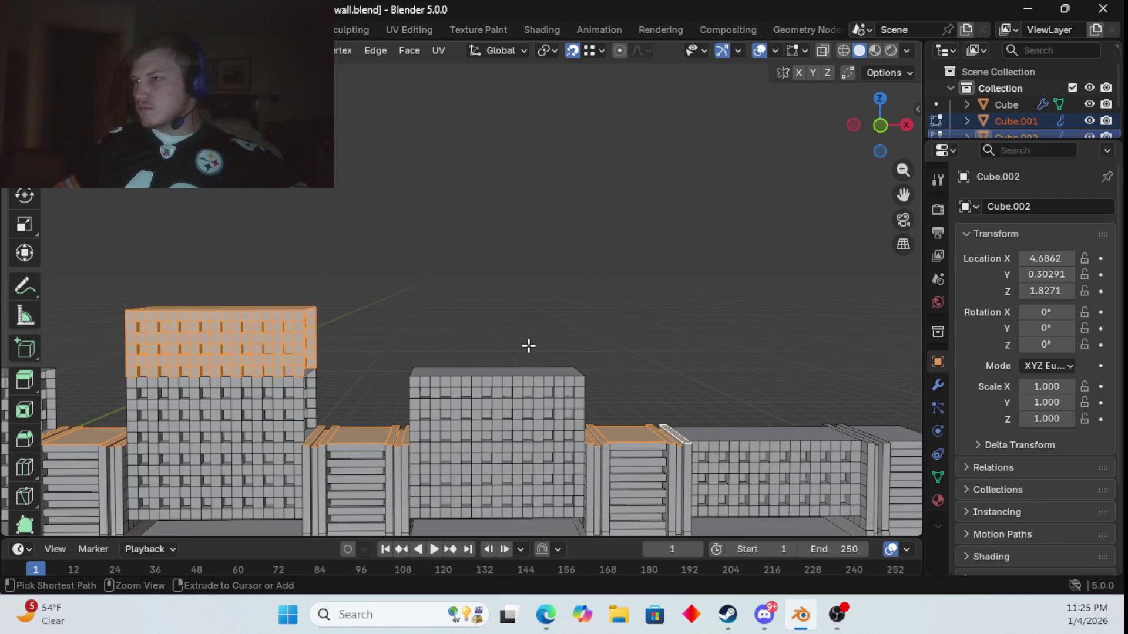
click(380, 408)
mouse_move(503, 421)
middle_down()
mouse_move(446, 427)
mouse_move(477, 394)
middle_up()
click(565, 395)
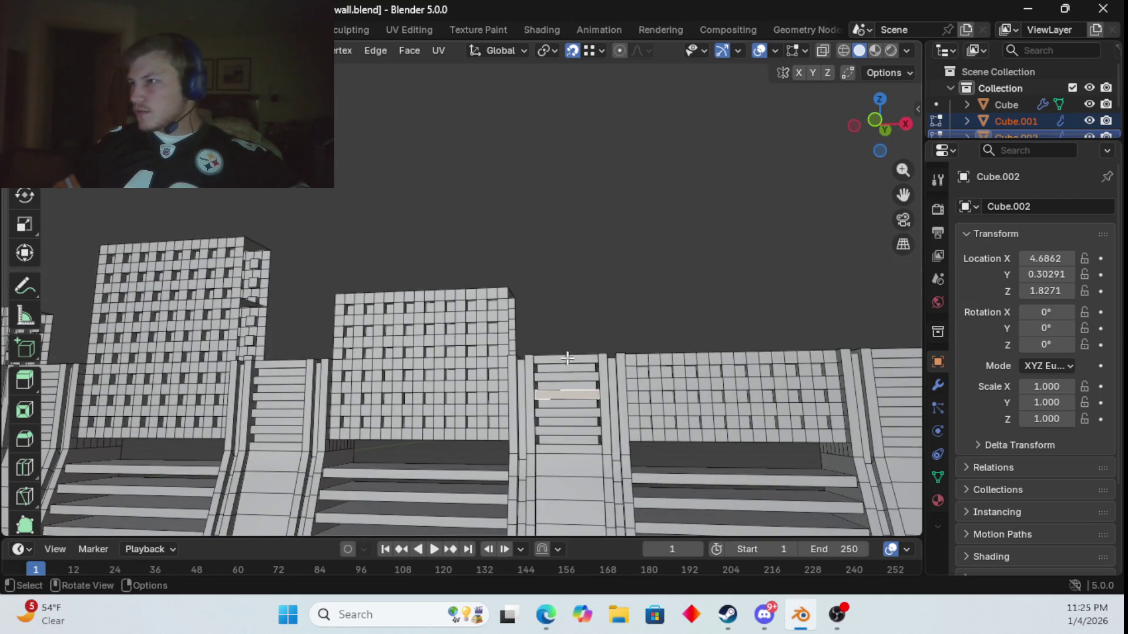
click(875, 117)
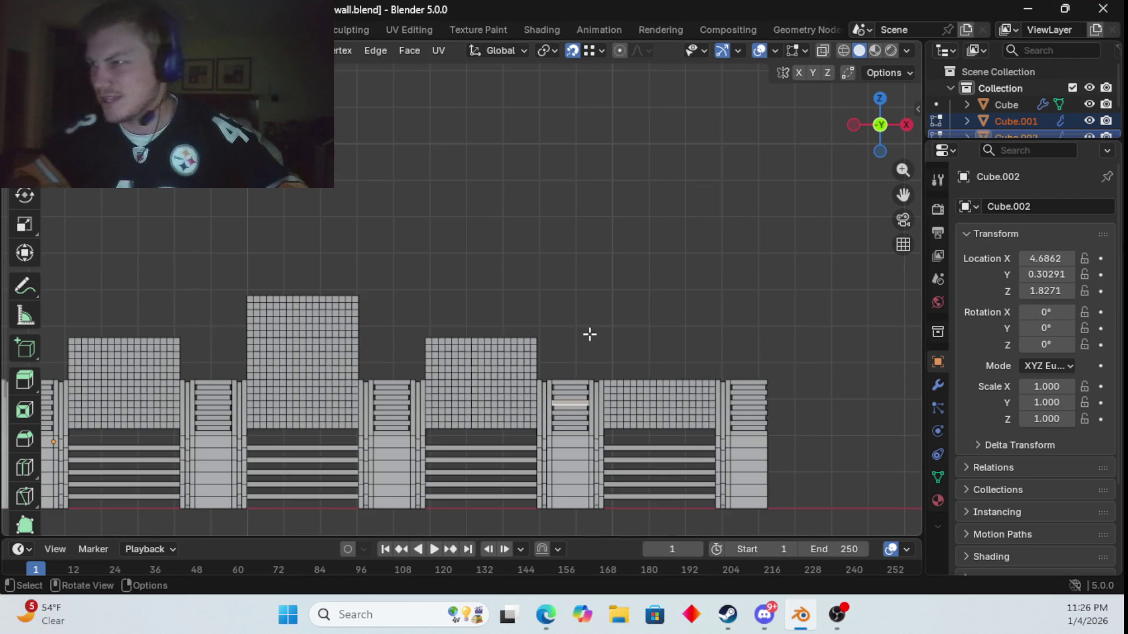
- Select the pillar's three thin roof strips and its top slab face
scroll(587, 337, up, 2)
mouse_move(650, 403)
ctrl+middle_down()
mouse_move(534, 307)
mouse_move(554, 325)
mouse_move(504, 269)
mouse_move(507, 240)
ctrl+middle_up()
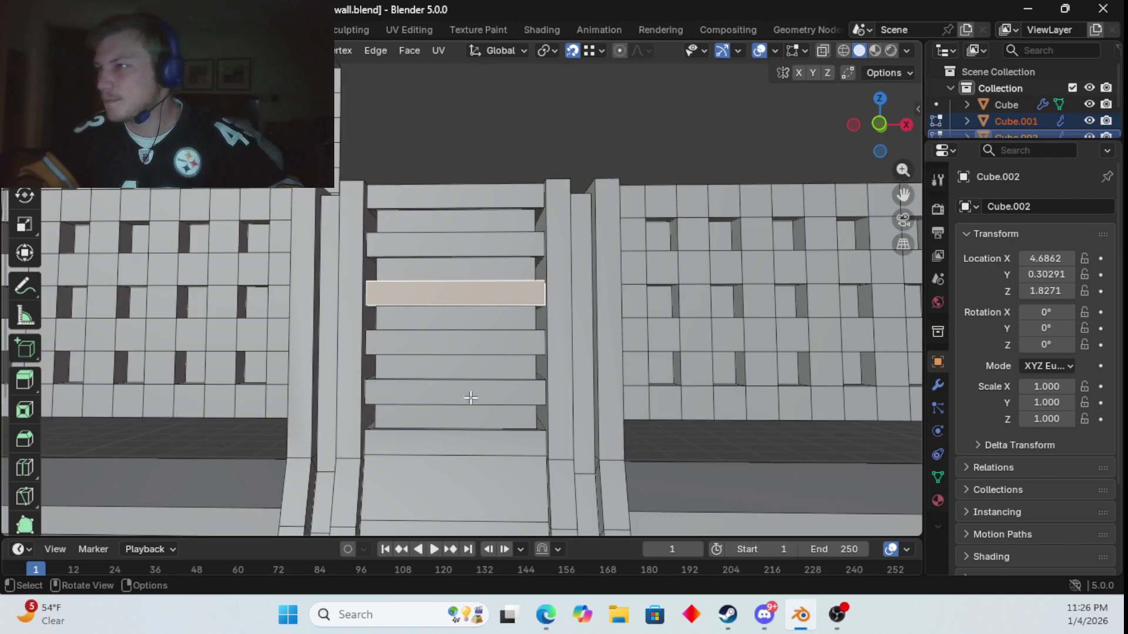
mouse_move(347, 216)
middle_down()
mouse_move(361, 194)
mouse_move(370, 224)
mouse_move(352, 218)
middle_up()
click(279, 407)
shift+click(297, 411)
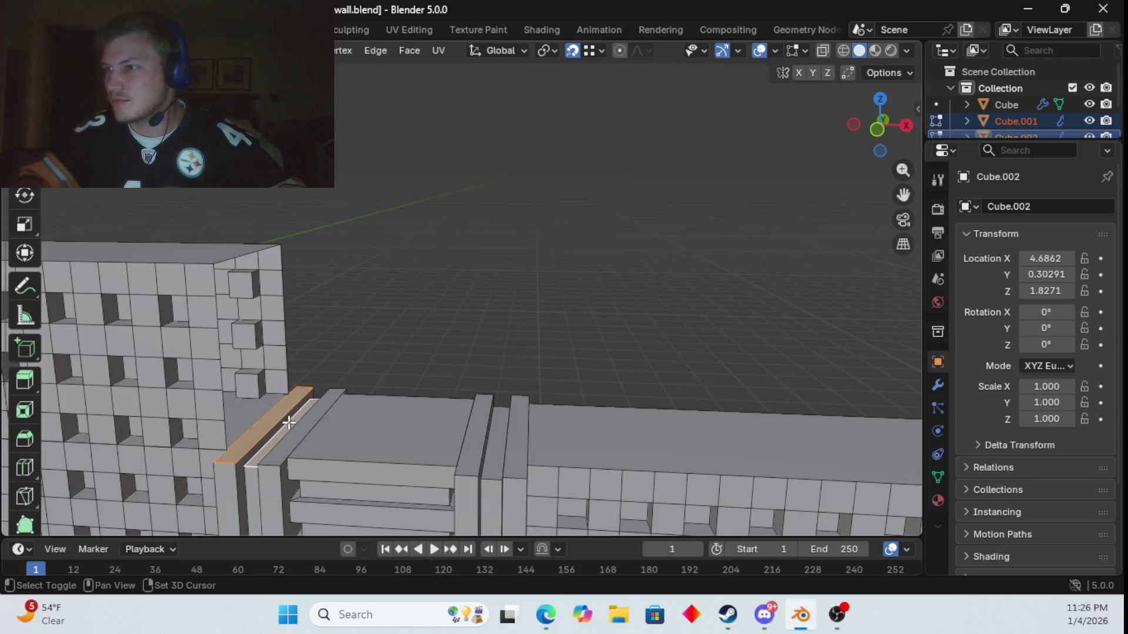
shift+click(316, 416)
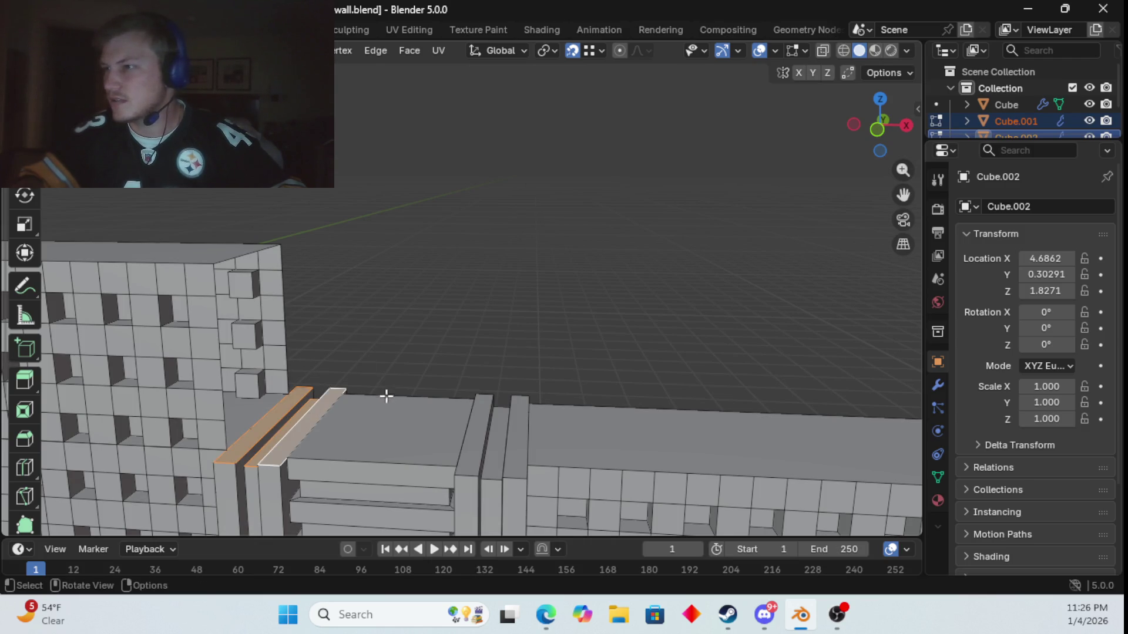
shift+click(370, 444)
- Select the slat section's top face together with the adjacent thin trim face
middle_drag(343, 315, 350, 328)
scroll(350, 329, down, 5)
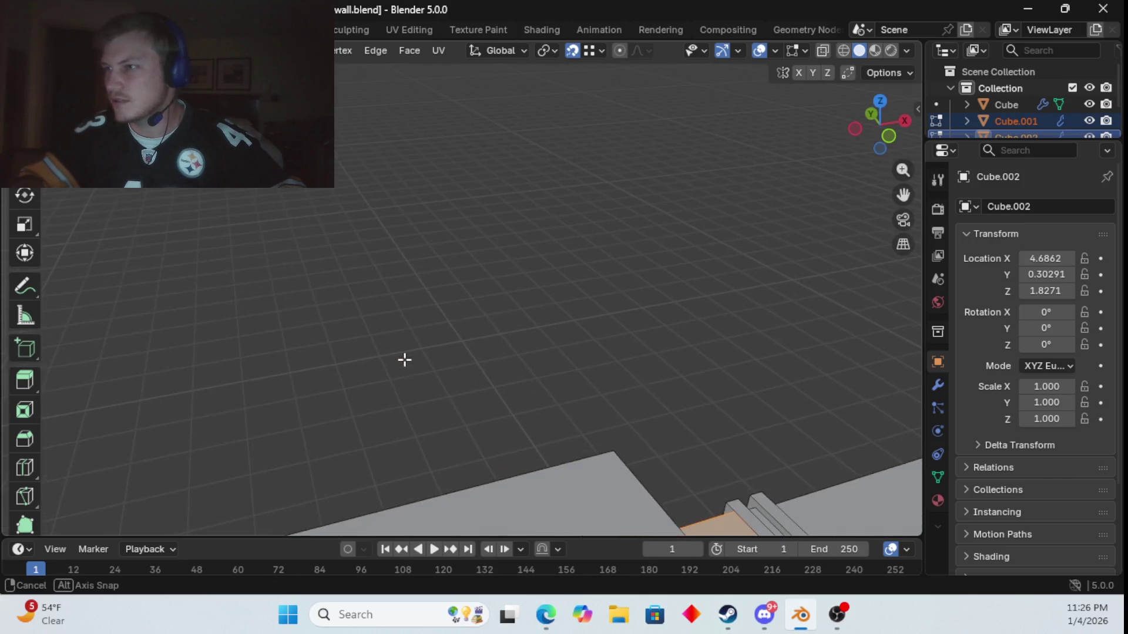
shift+click(379, 414)
shift+click(384, 414)
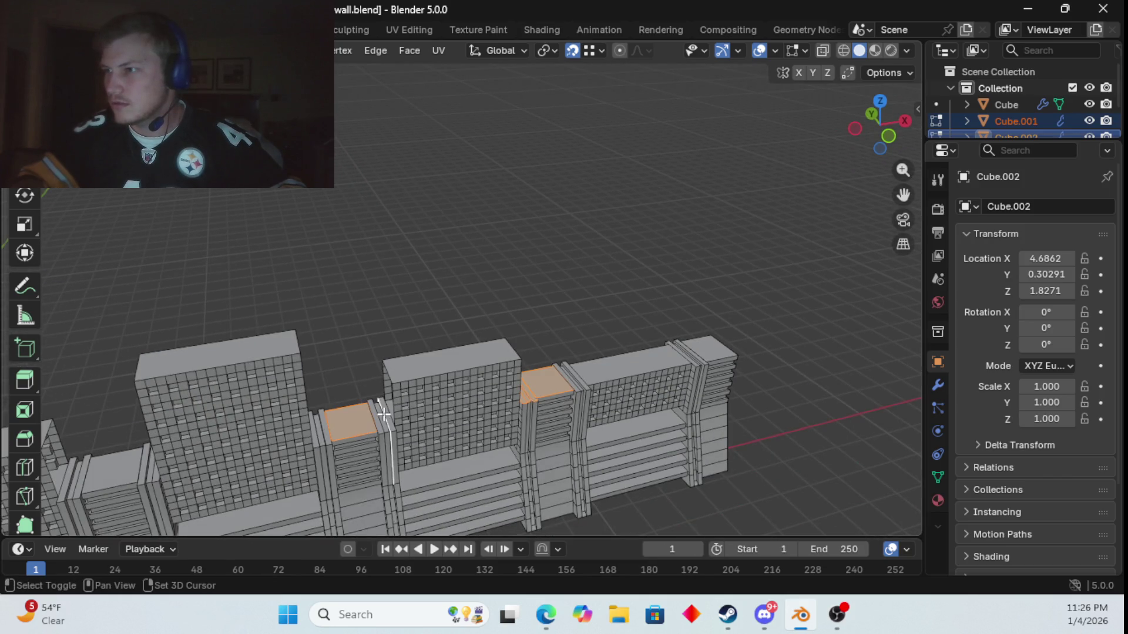
- Add the slim trim faces around the slat section's top to the selection
shift+click(389, 422)
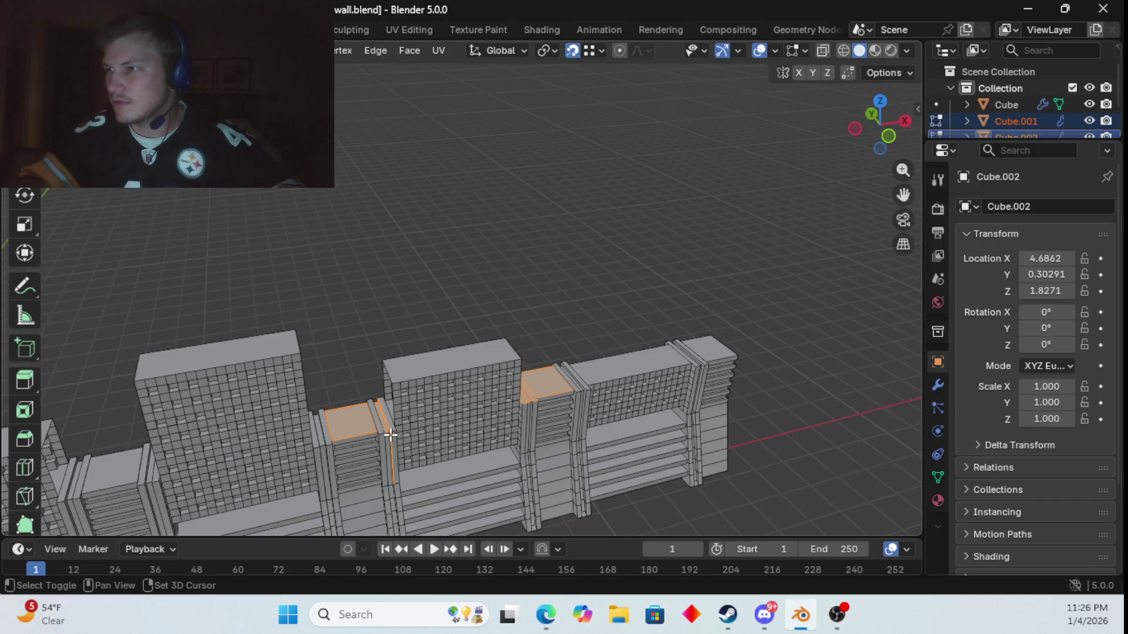
shift+click(395, 422)
alt+shift+click(394, 419)
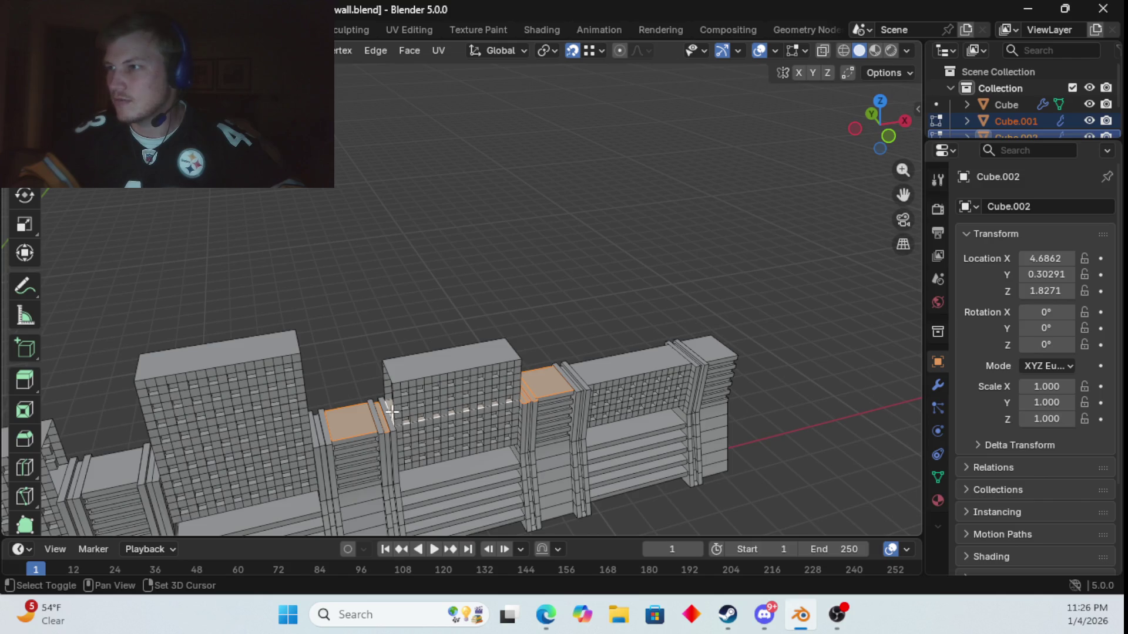
key(ctrl+z)
key(ctrl+z)
shift+click(385, 420)
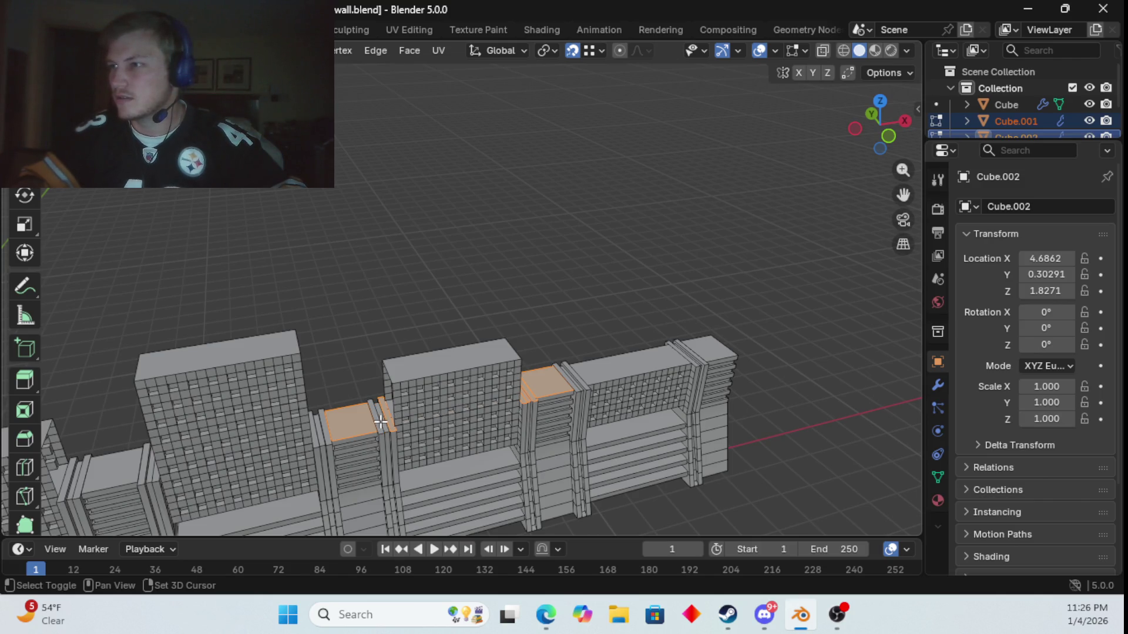
shift+click(377, 426)
mouse_move(379, 426)
ctrl+middle_down()
mouse_move(327, 460)
mouse_move(411, 141)
mouse_move(463, 300)
mouse_move(544, 234)
mouse_move(491, 312)
ctrl+middle_up()
shift+click(487, 389)
shift+click(552, 378)
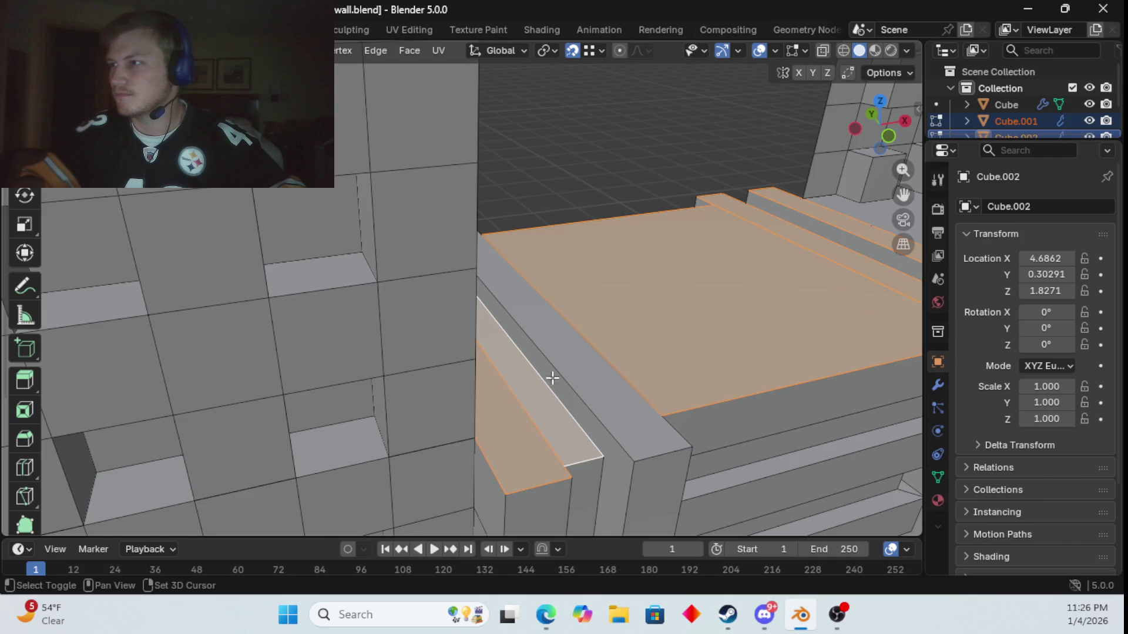
scroll(541, 377, down, 5)
scroll(365, 385, down, 3)
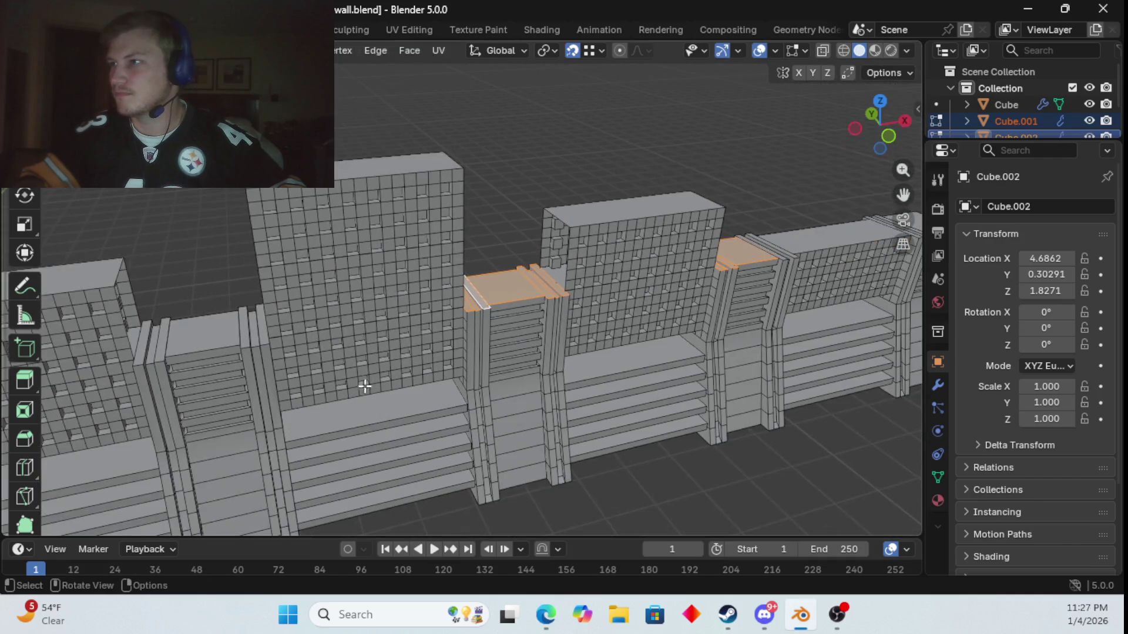
- Add the top face and thin end faces left of the tall grid wall
shift+click(257, 338)
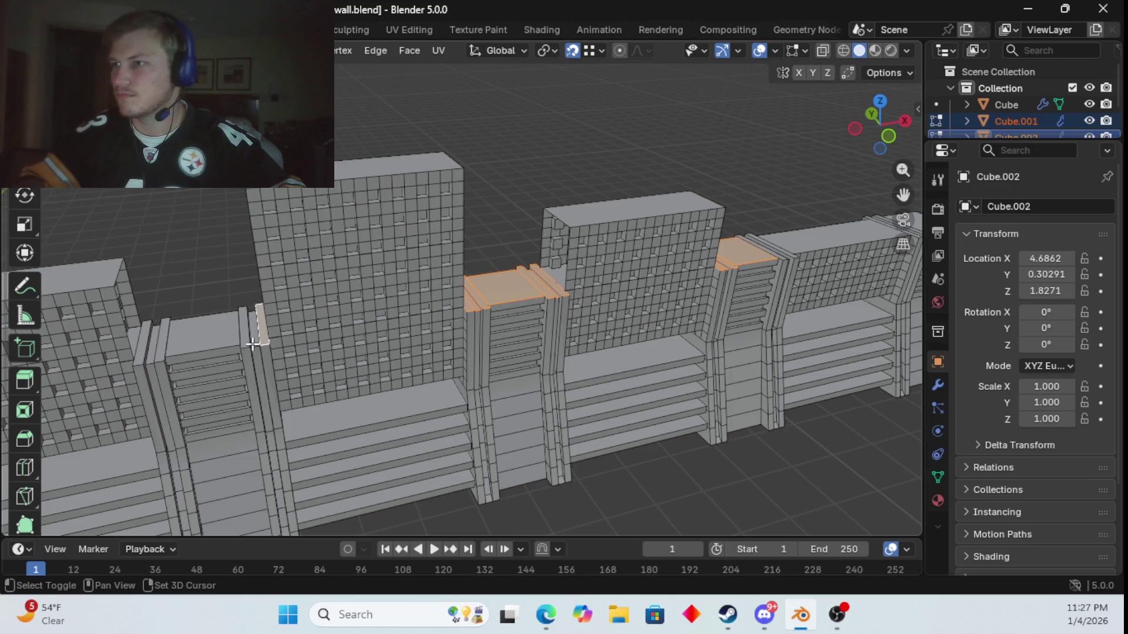
shift+click(221, 334)
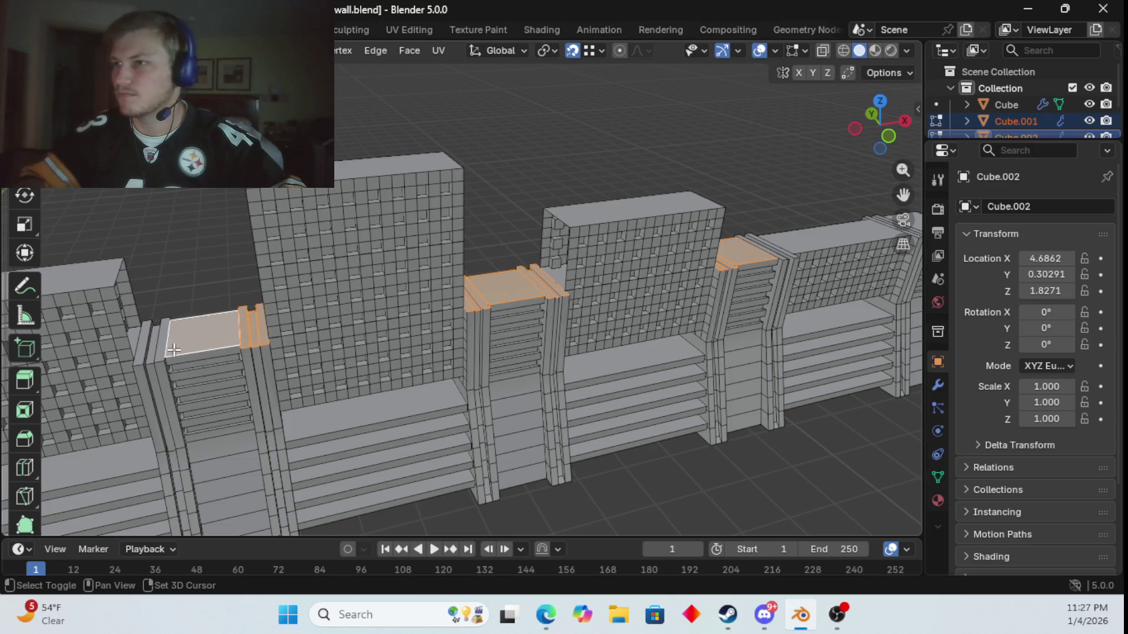
shift+click(158, 356)
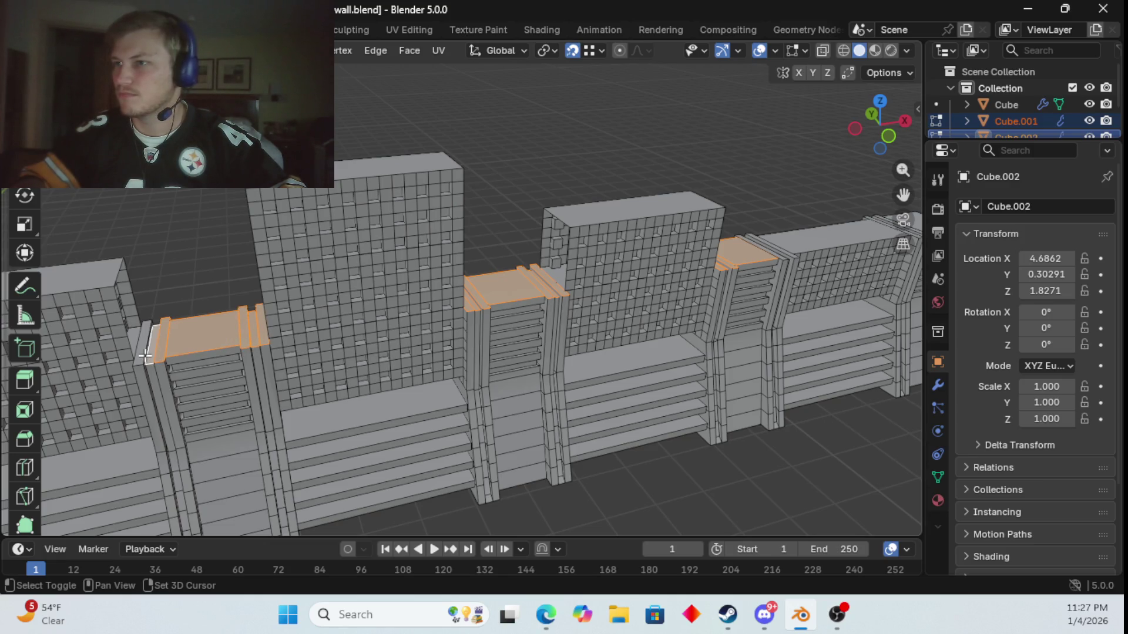
shift+click(144, 354)
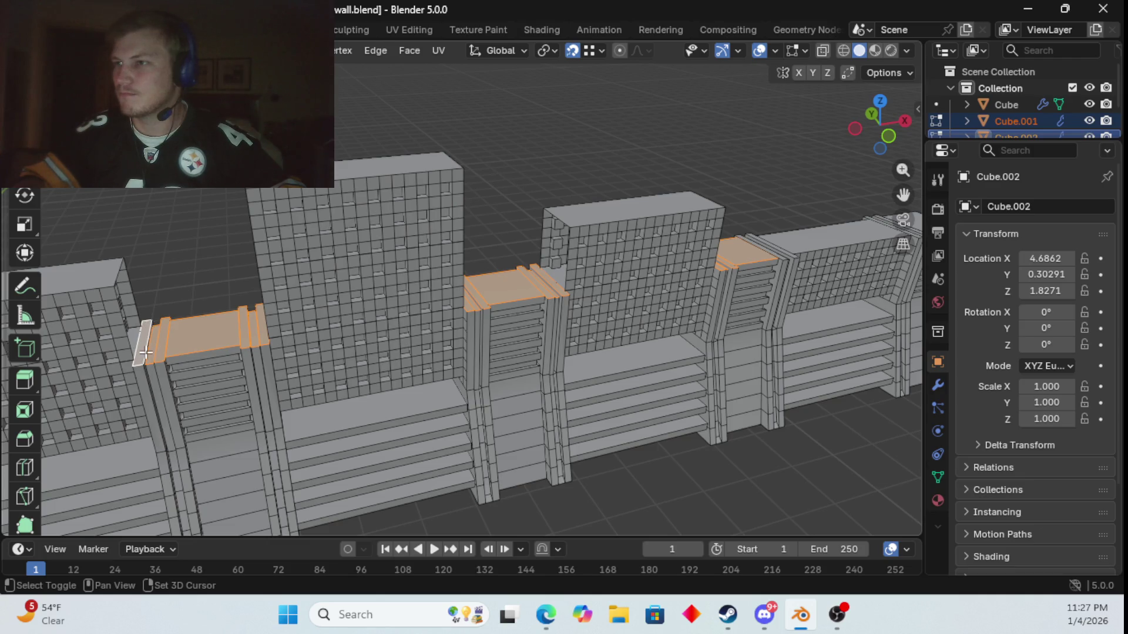
mouse_move(146, 353)
middle_down()
mouse_move(375, 338)
mouse_move(343, 372)
middle_up()
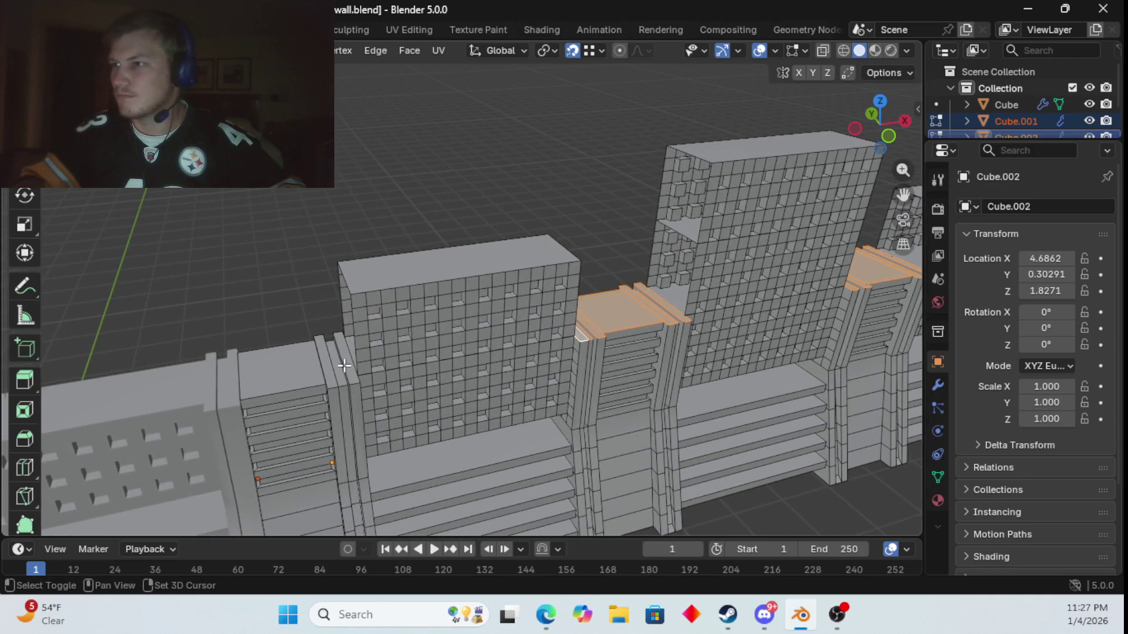
shift+click(343, 368)
shift+click(332, 369)
shift+click(301, 382)
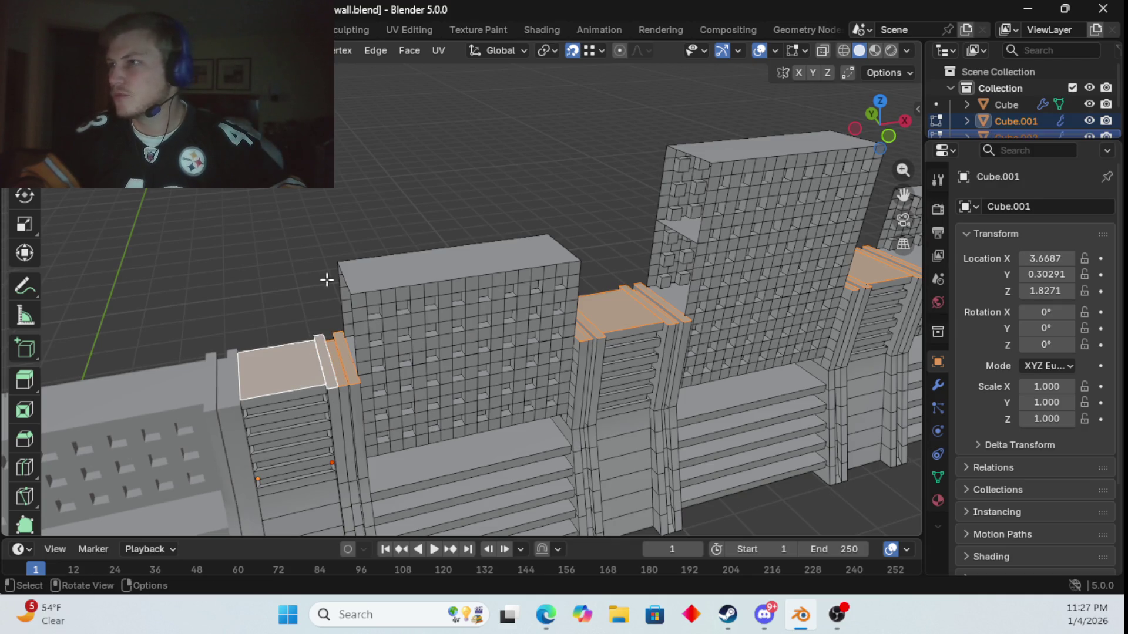
- Extrude the selected faces about 1.153 m upward along their normal
key(e)
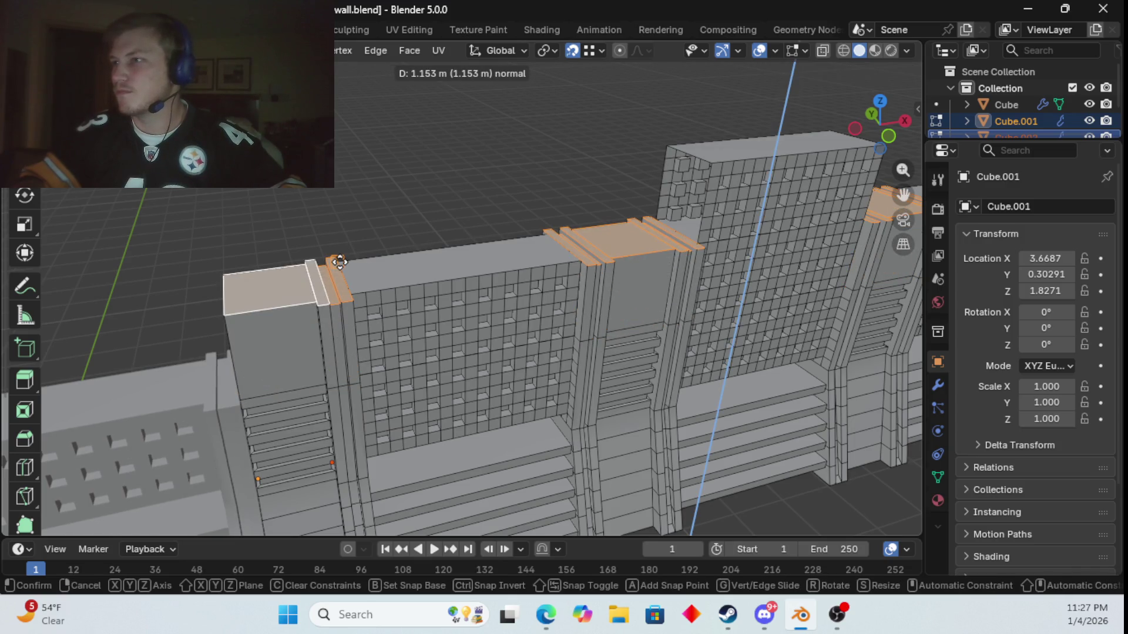
click(339, 262)
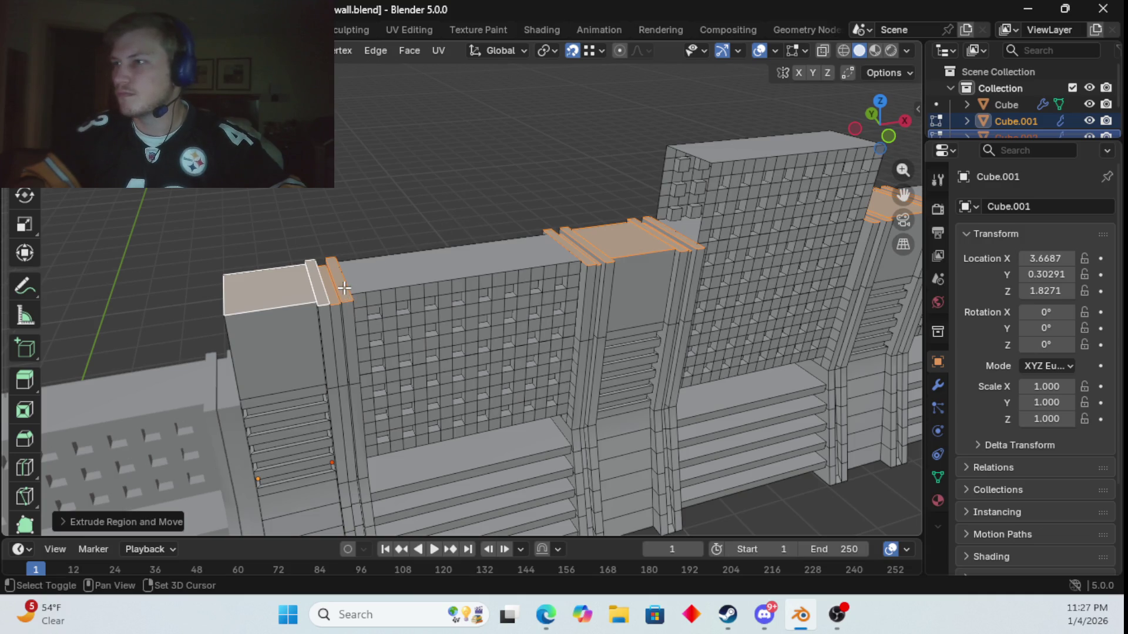
mouse_move(542, 258)
middle_down()
mouse_move(540, 297)
mouse_move(458, 332)
middle_up()
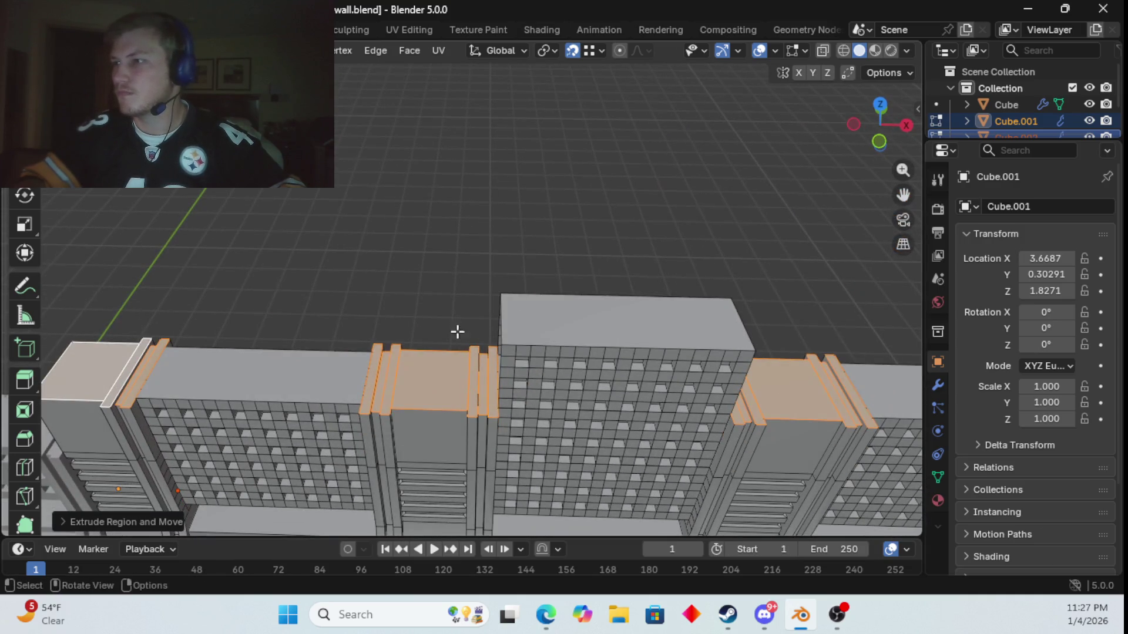
- Clear the selection, then pick the first middle section's top face and thin strips
key(alt+a)
shift+click(373, 376)
shift+click(402, 383)
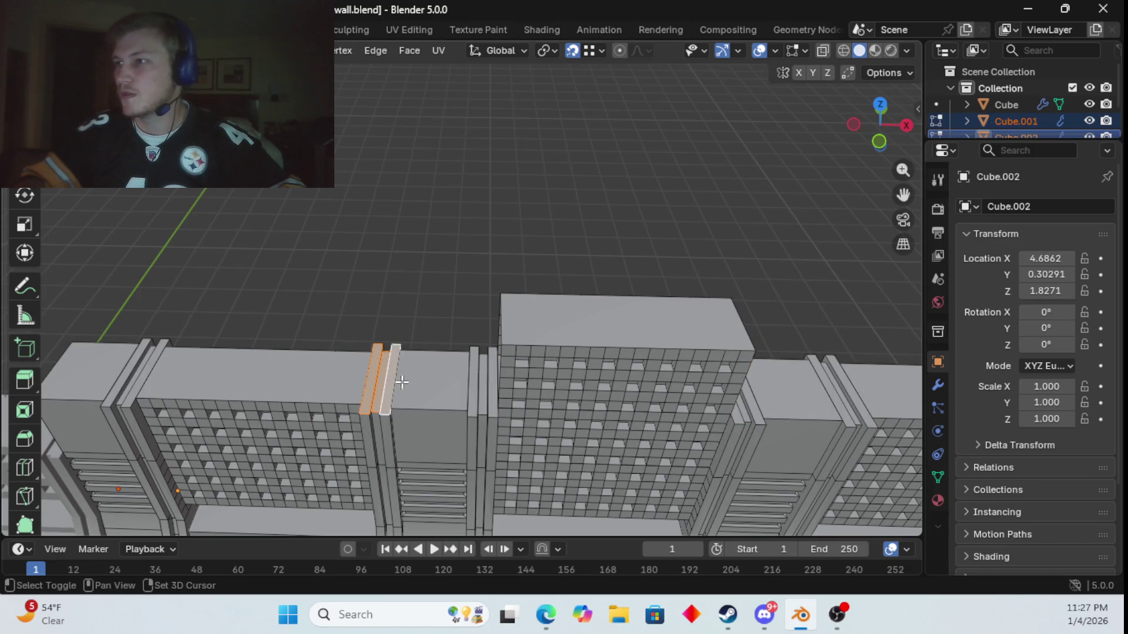
shift+click(431, 381)
shift+click(485, 385)
shift+click(475, 392)
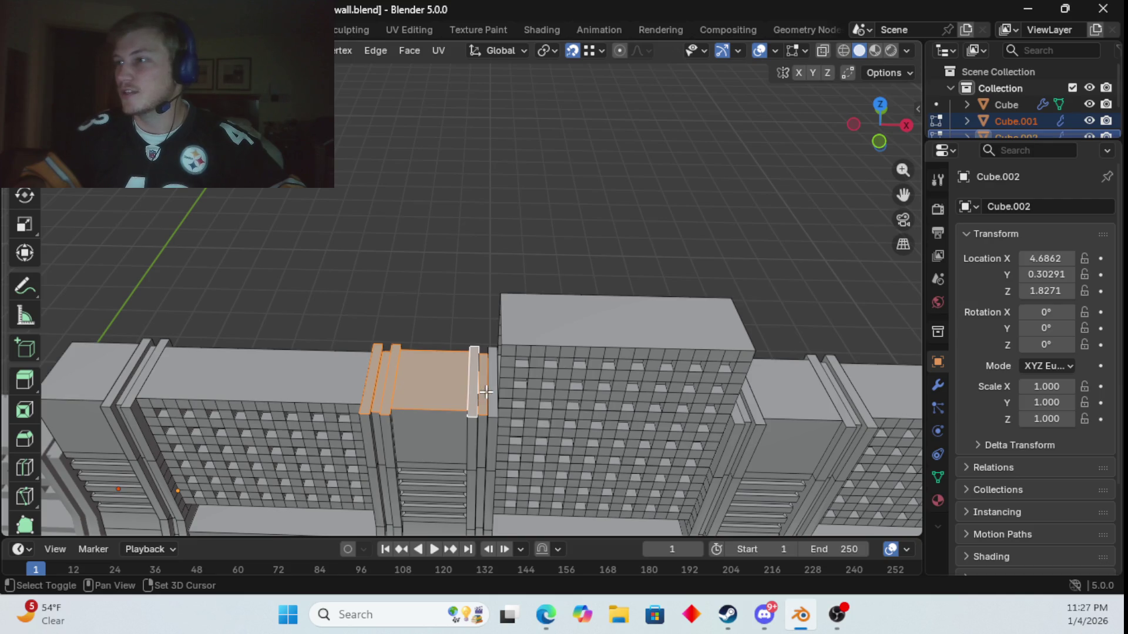
shift+click(495, 379)
- Add the second middle section's top face and its thin trim strips
mouse_move(495, 379)
middle_down()
mouse_move(537, 398)
mouse_move(427, 352)
middle_up()
shift+click(416, 332)
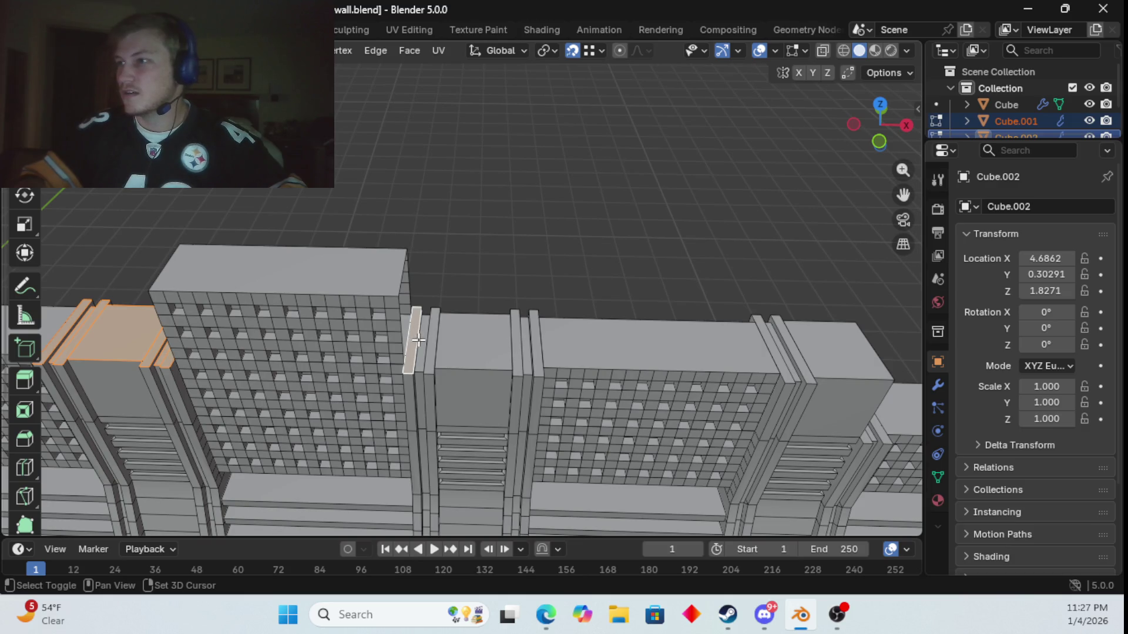
shift+click(426, 346)
shift+click(435, 346)
shift+click(506, 344)
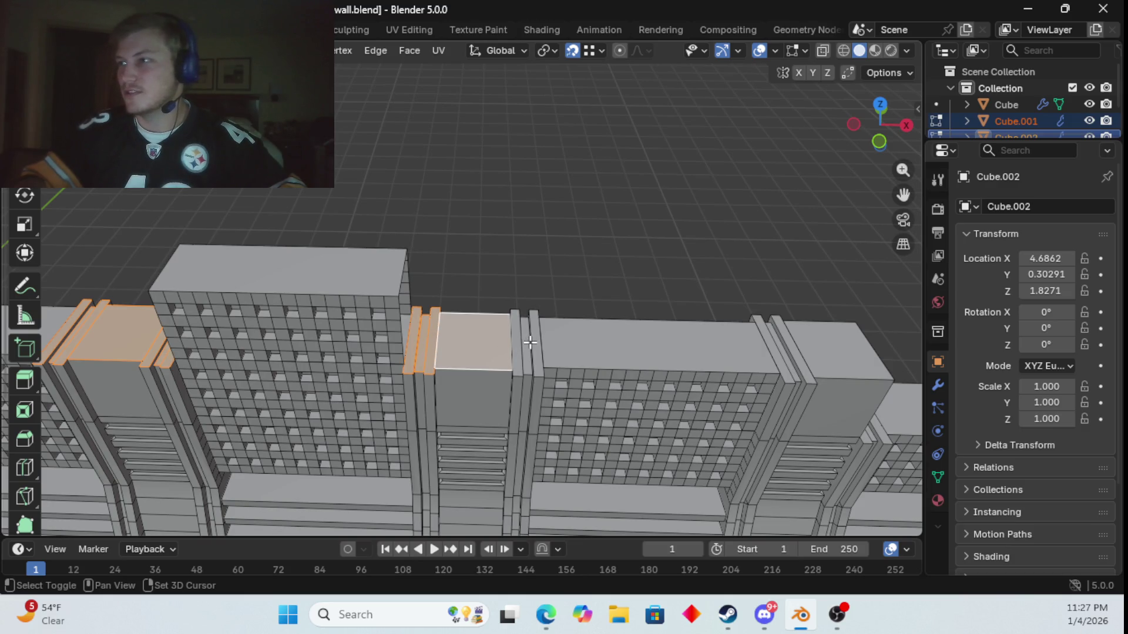
shift+click(520, 348)
shift+click(527, 353)
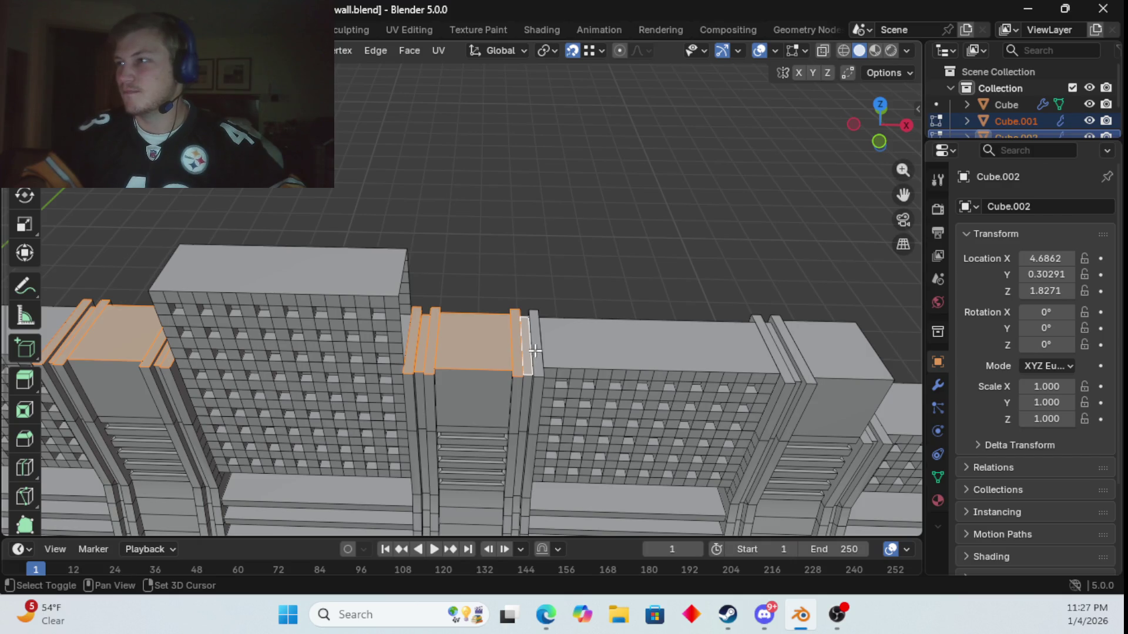
shift+click(534, 351)
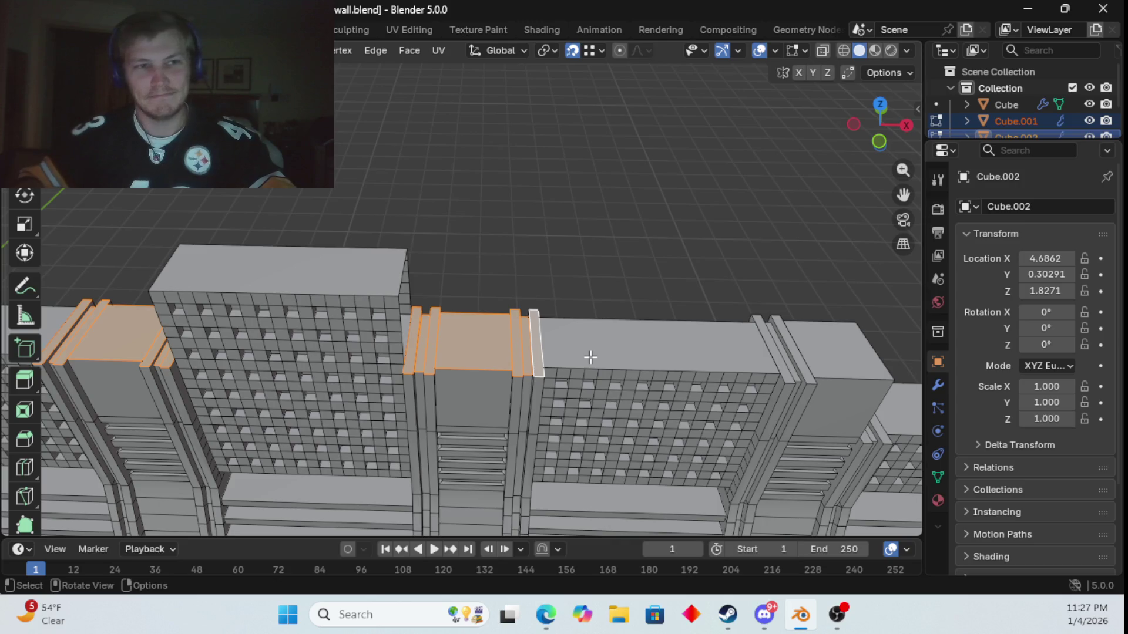
- Extrude both middle sections about 1.153 m up along the normal
scroll(537, 274, down, 3)
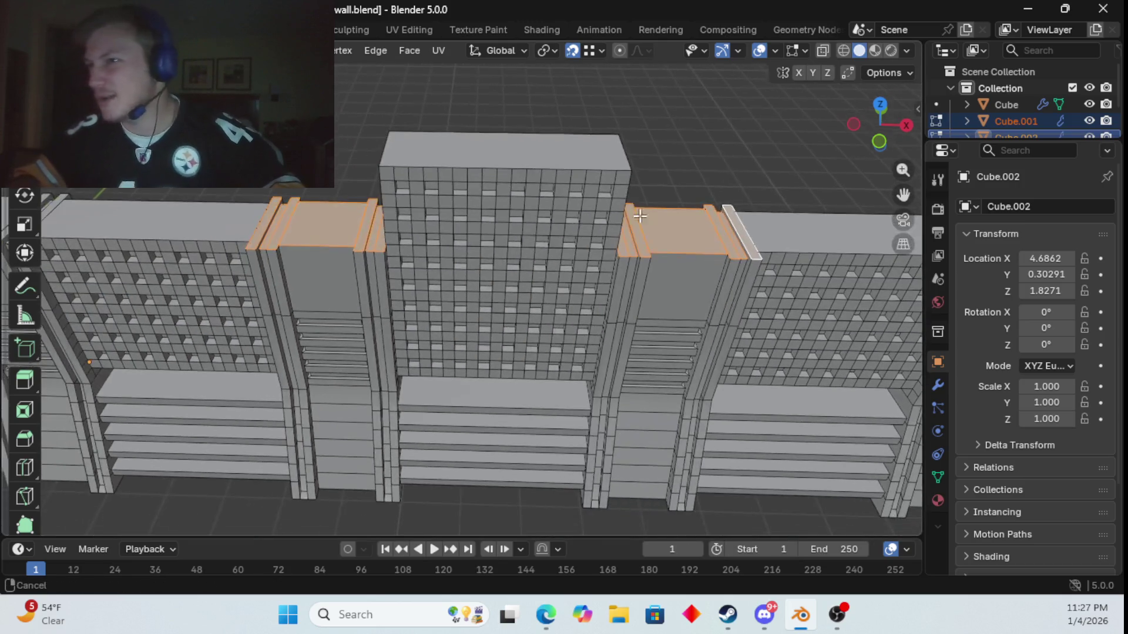
scroll(590, 261, down, 2)
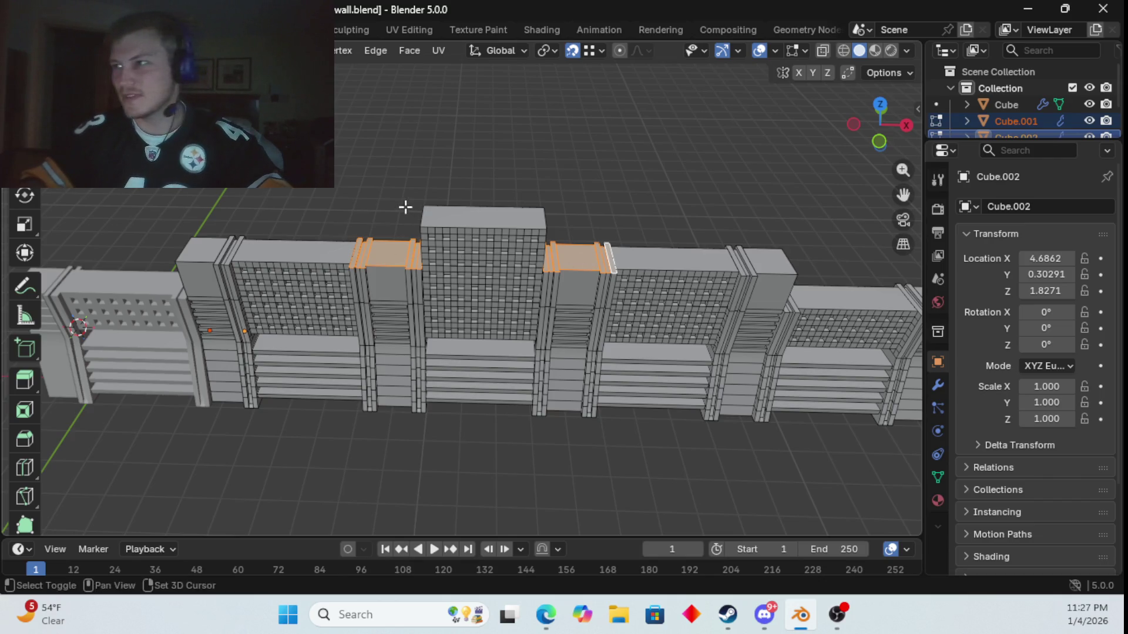
shift+middle_drag(405, 206, 403, 246)
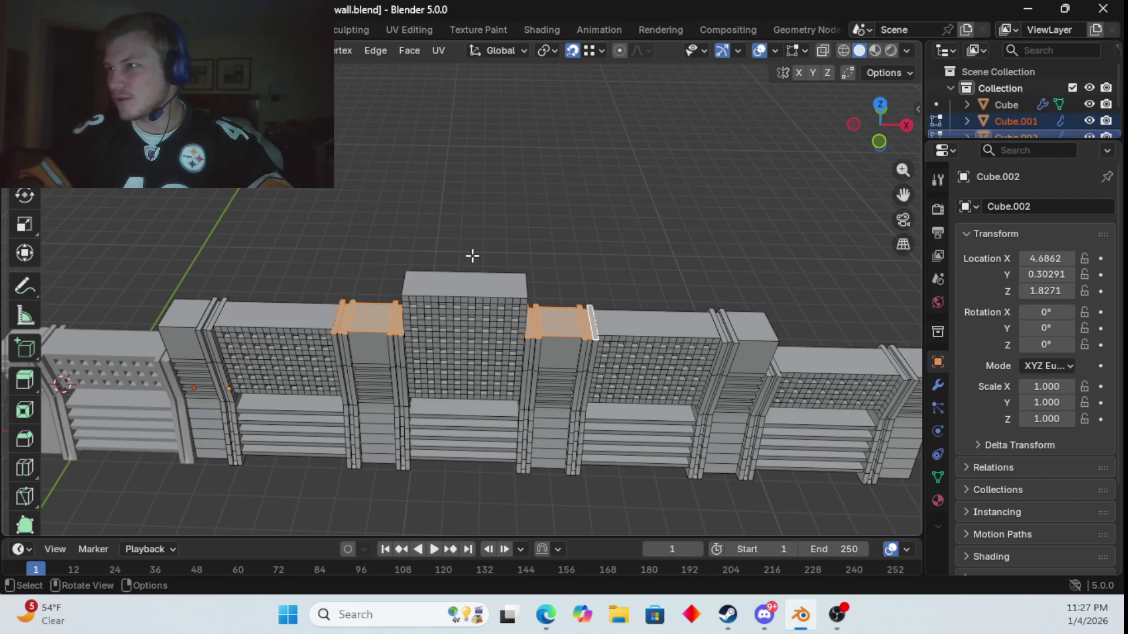
scroll(384, 275, up, 6)
middle_drag(382, 282, 485, 248)
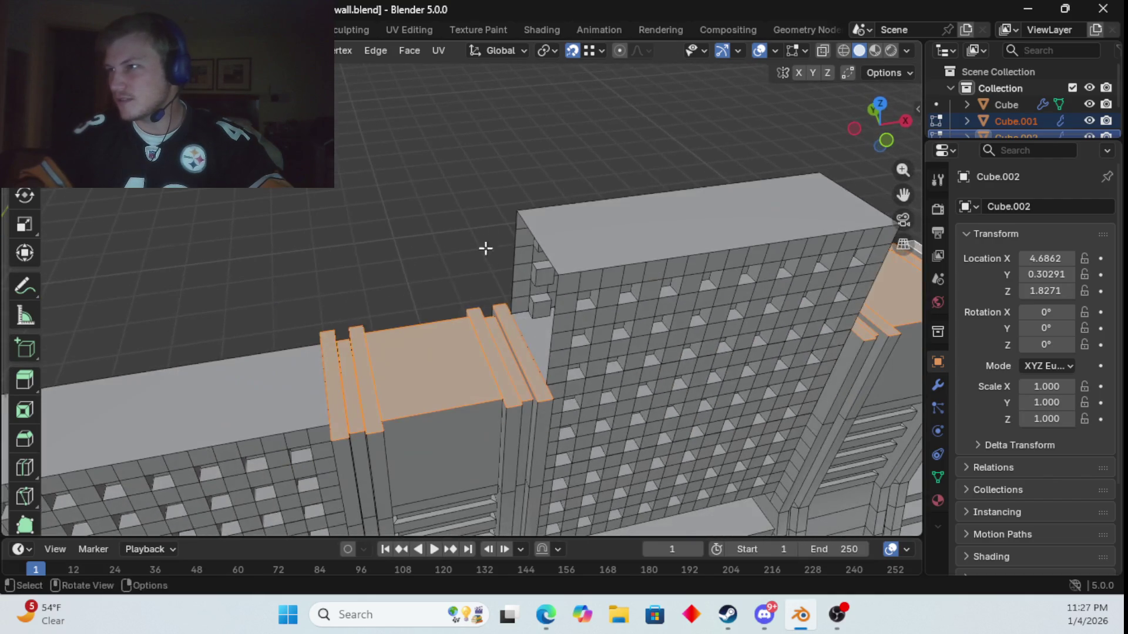
key(e)
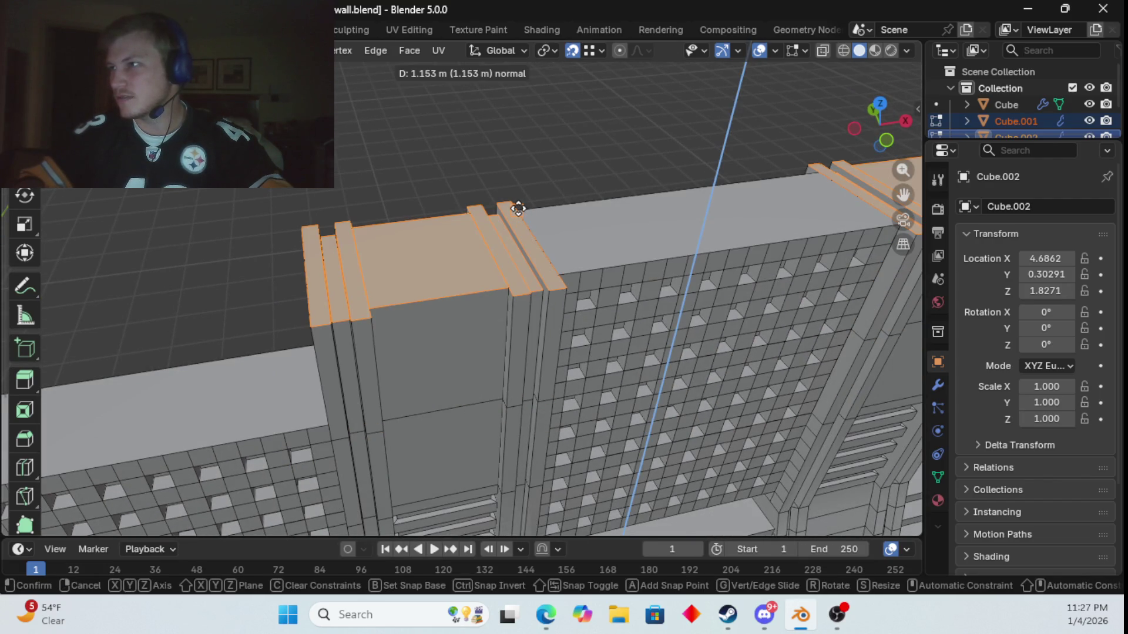
click(519, 209)
scroll(584, 155, down, 6)
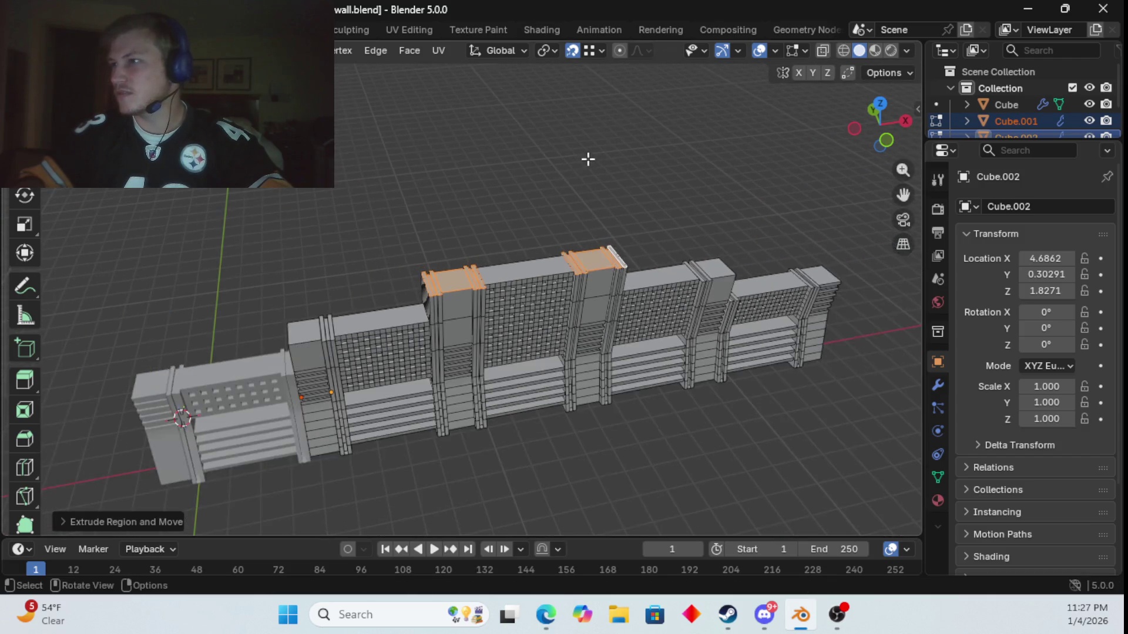
mouse_move(586, 159)
middle_down()
mouse_move(552, 120)
mouse_move(594, 139)
middle_up()
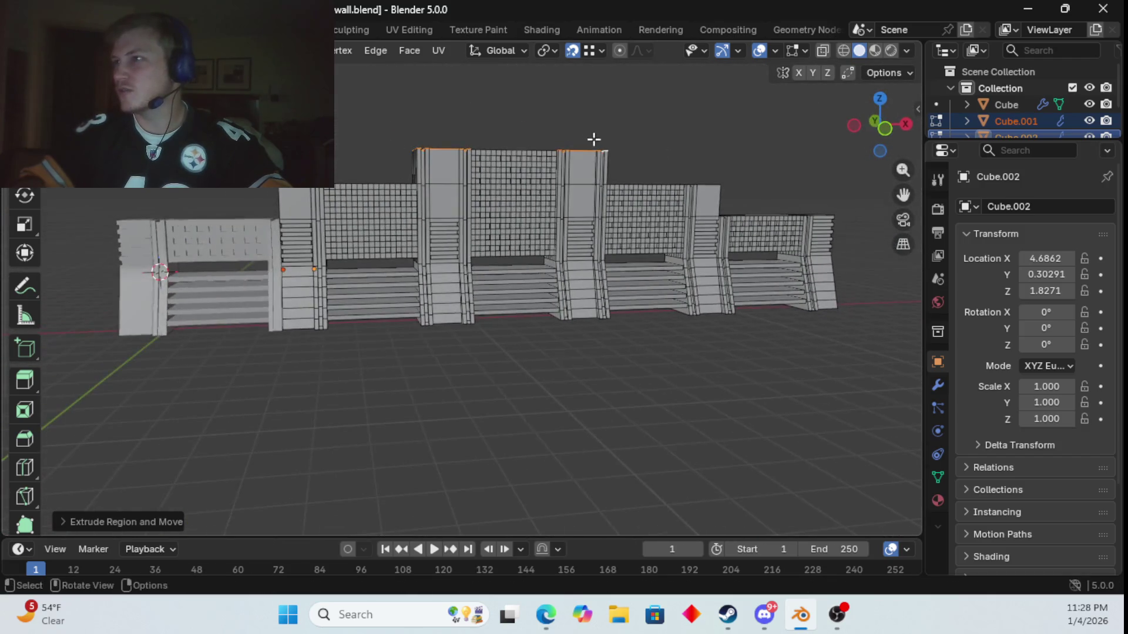
scroll(501, 189, up, 3)
scroll(501, 189, up, 2)
middle_drag(488, 188, 495, 219)
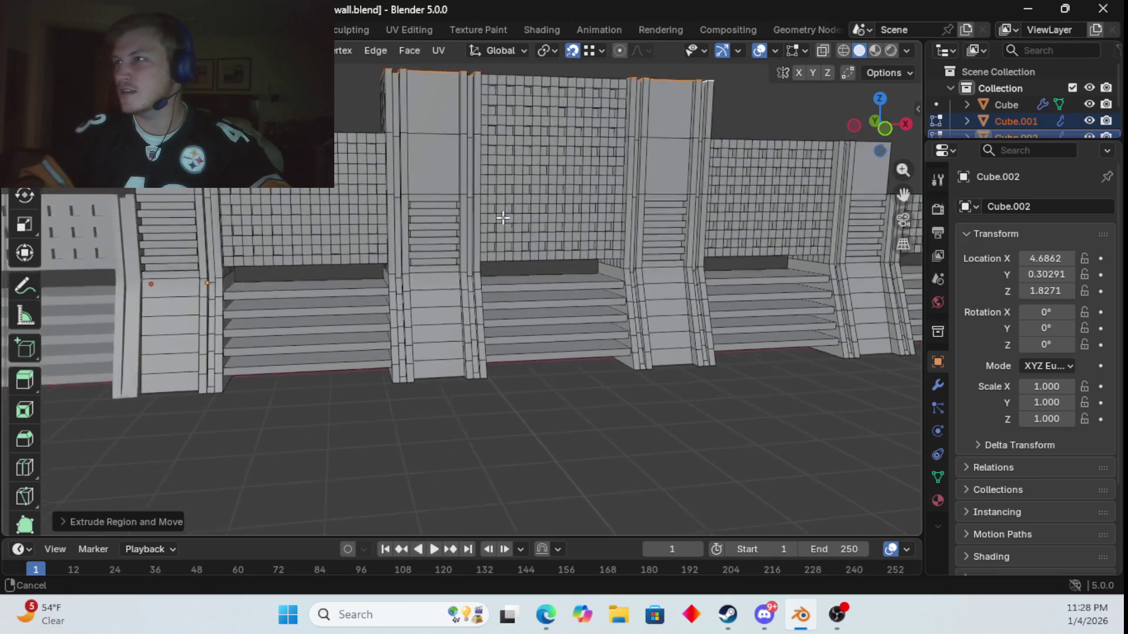
scroll(449, 277, up, 4)
key(ctrl)
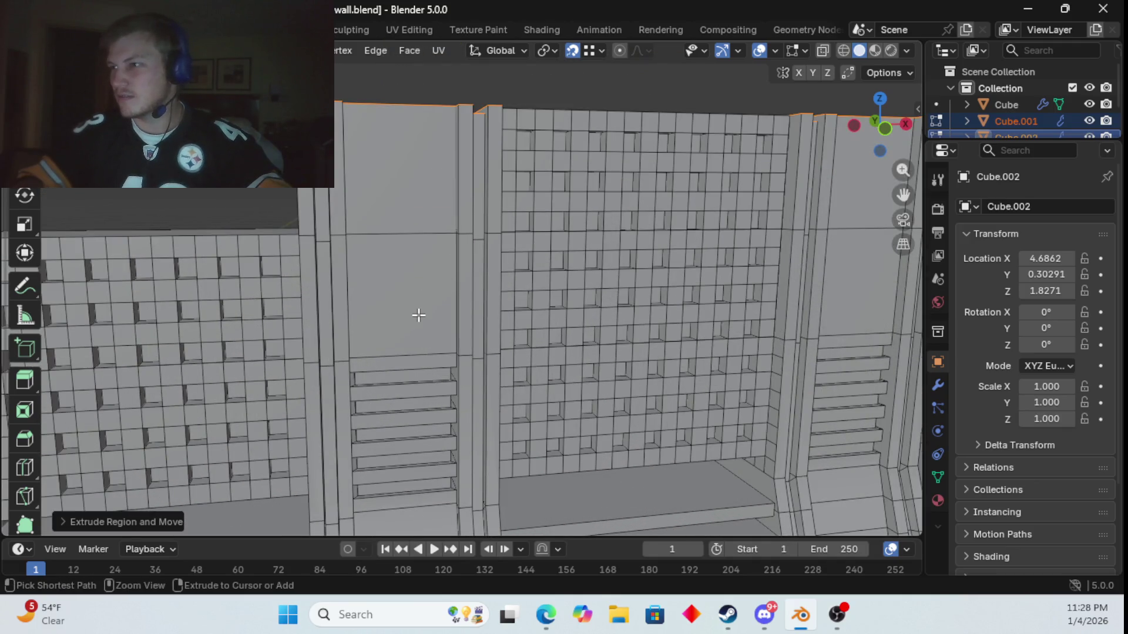
key(ctrl+r)
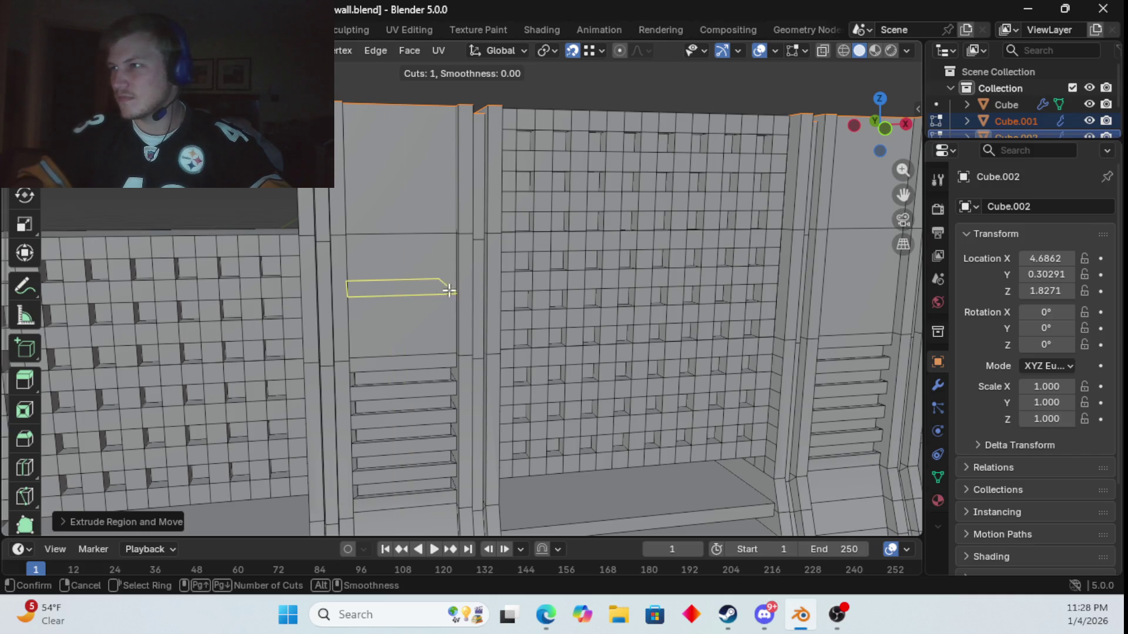
scroll(451, 292, up, 4)
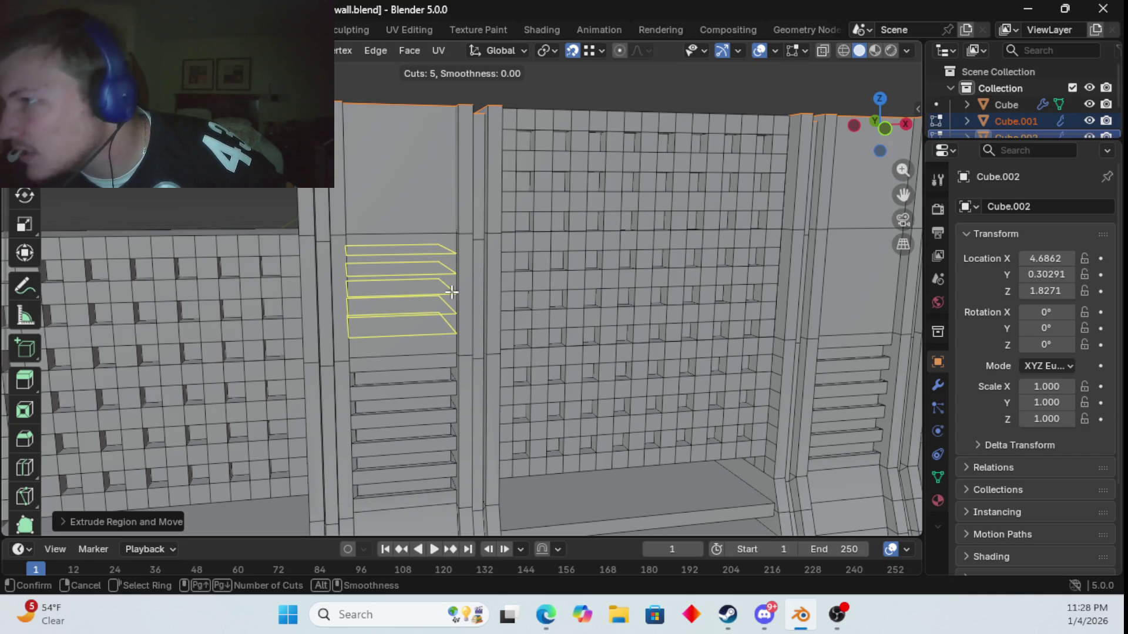
scroll(451, 292, up, 5)
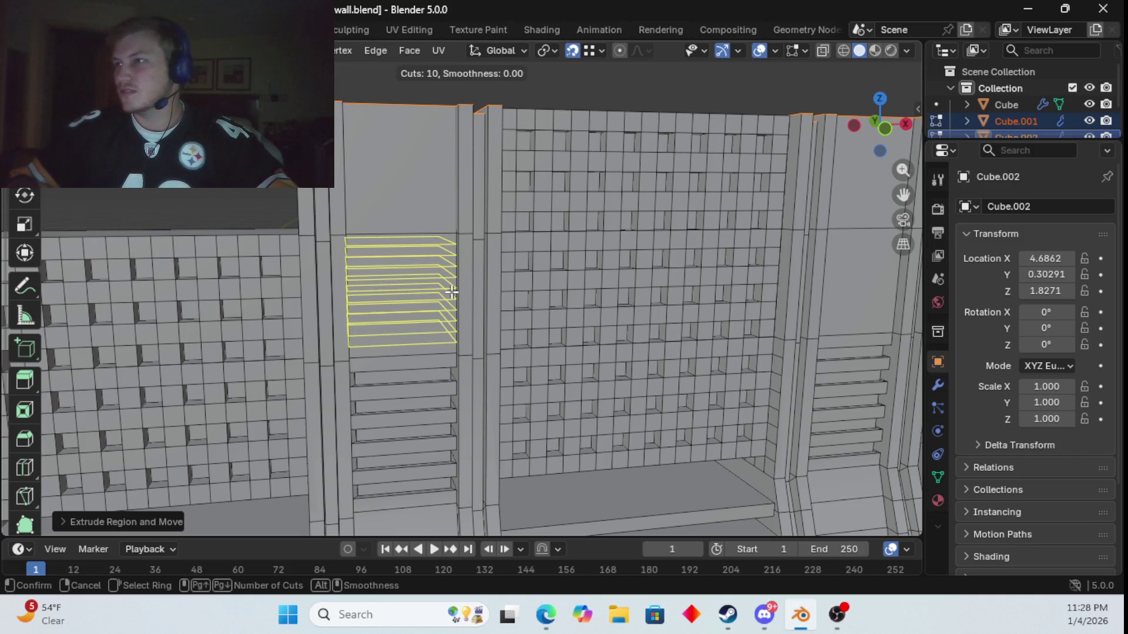
click(354, 183)
right_click(292, 272)
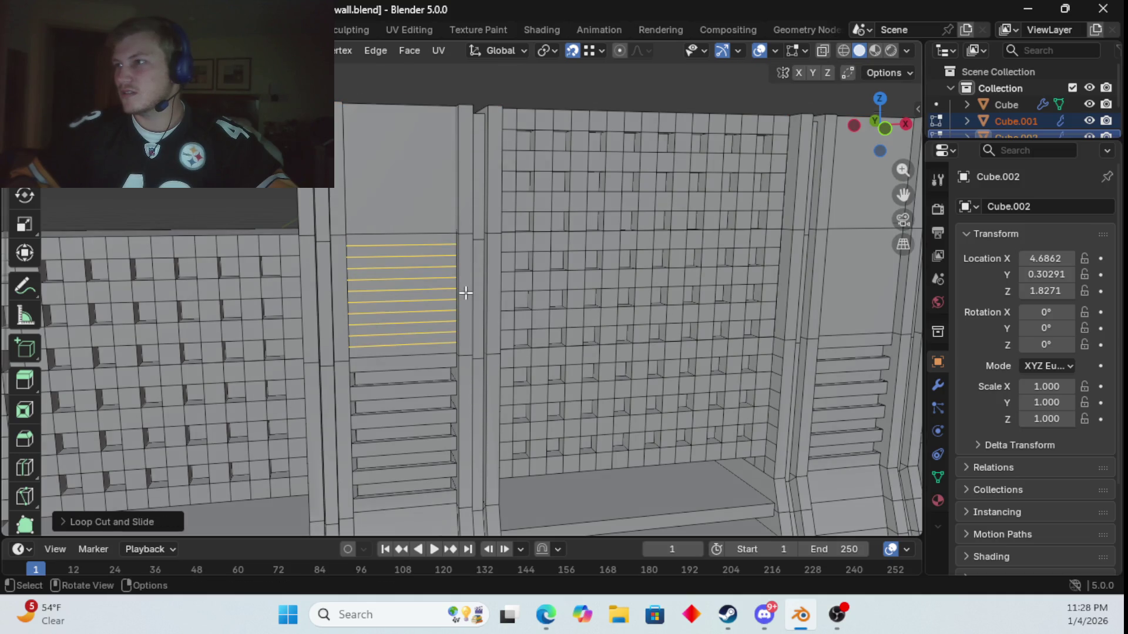
middle_drag(466, 293, 377, 240)
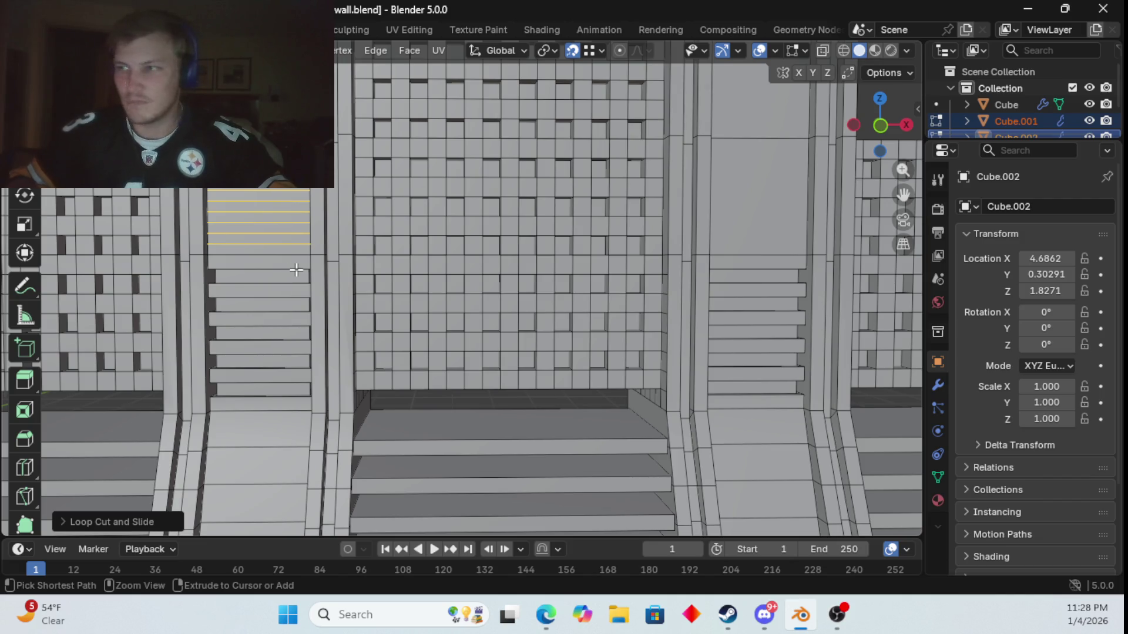
key(ctrl+z)
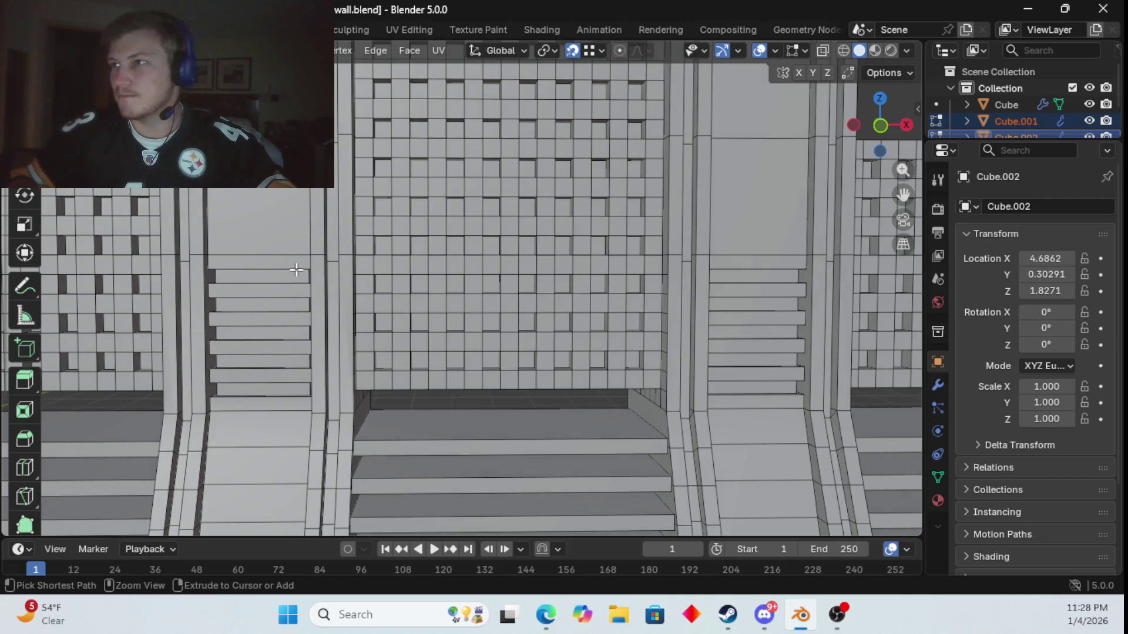
- Loop-cut the plain upper panel with 8 cuts at default spacing using Ctrl+R
key(ctrl+r)
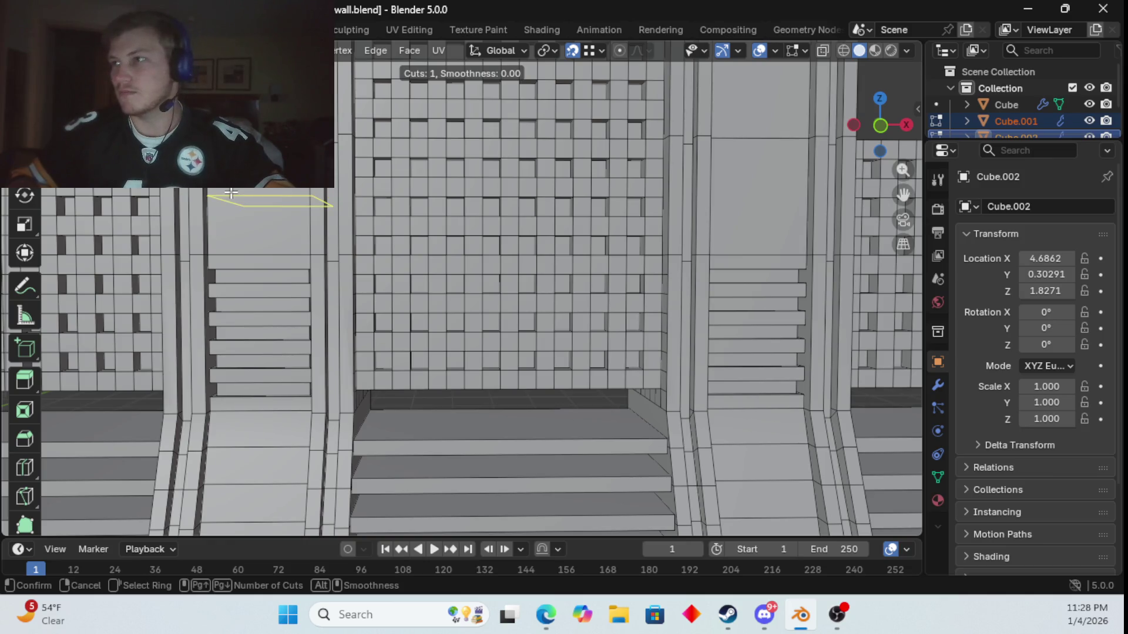
scroll(230, 193, up, 3)
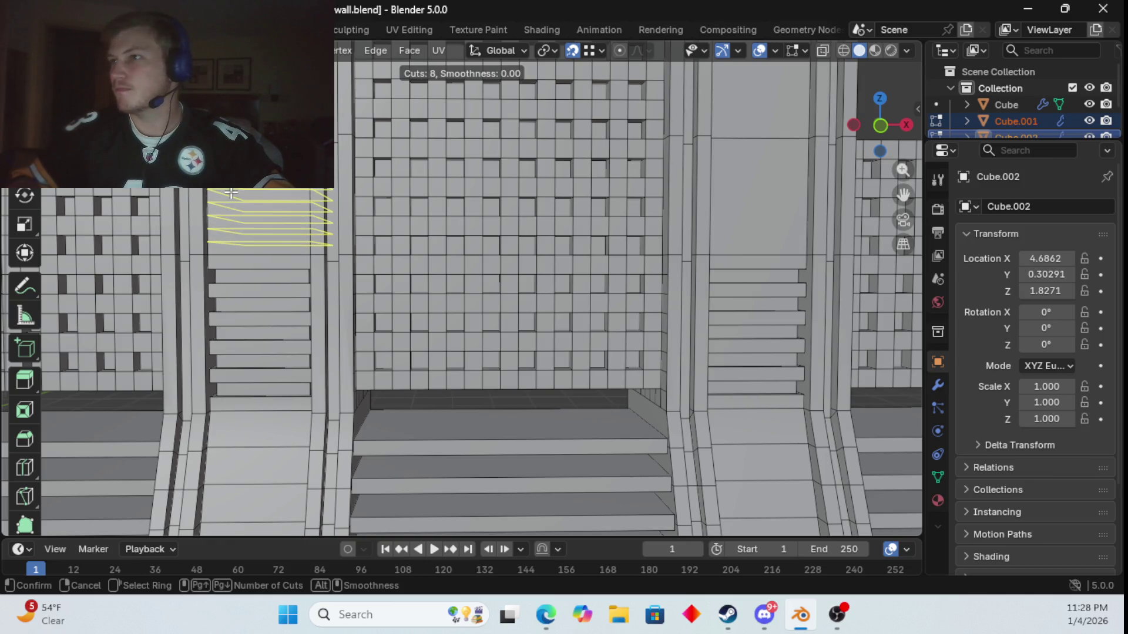
click(230, 193)
right_click(230, 192)
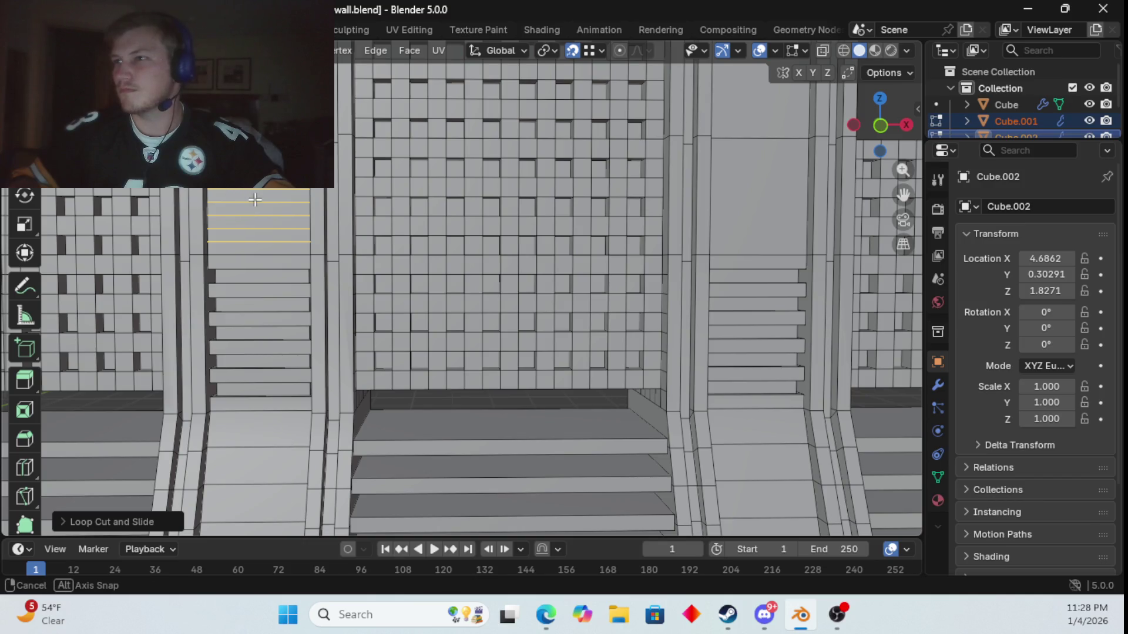
middle_drag(253, 202, 265, 202)
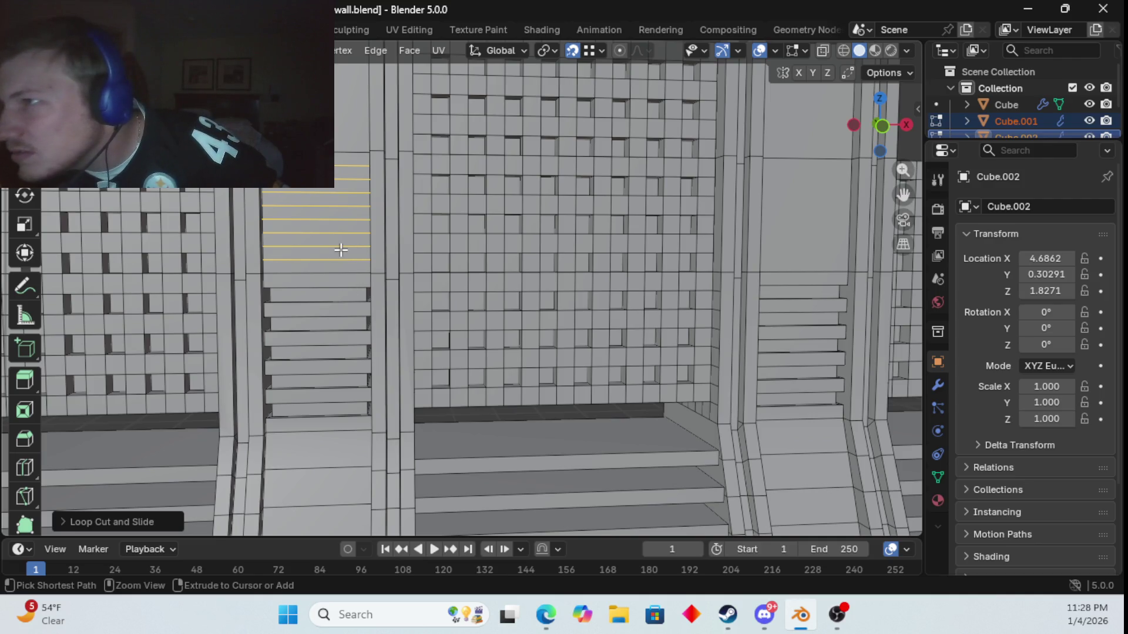
- Undo the eight-loop cut from front view, then return to perspective for a fresh loop cut
click(882, 124)
scroll(432, 305, up, 5)
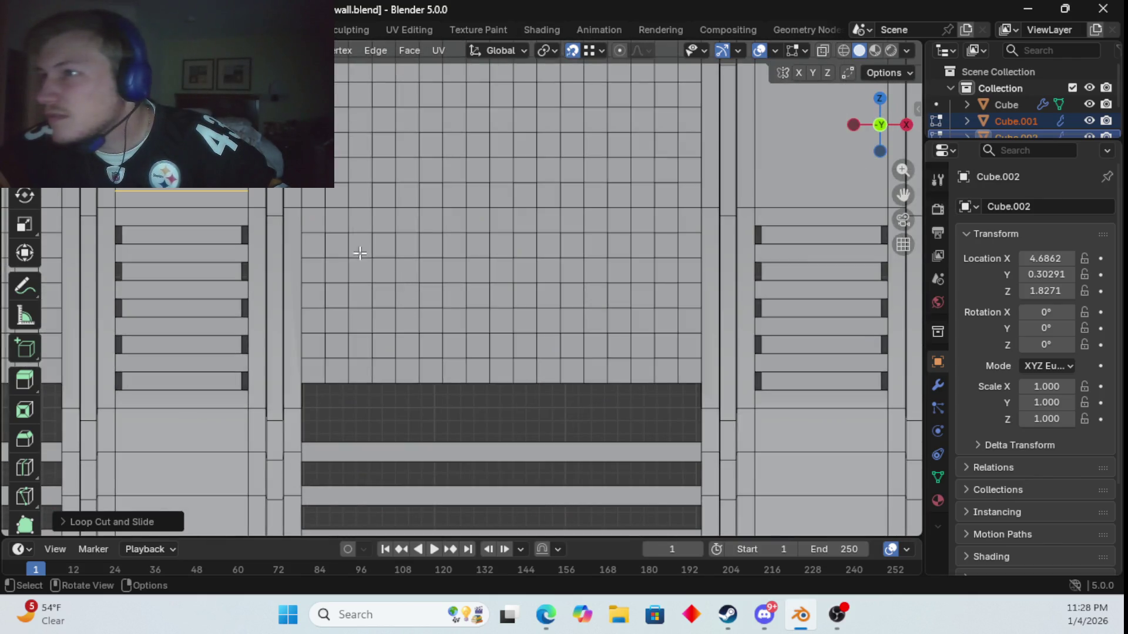
shift+middle_drag(385, 229, 468, 265)
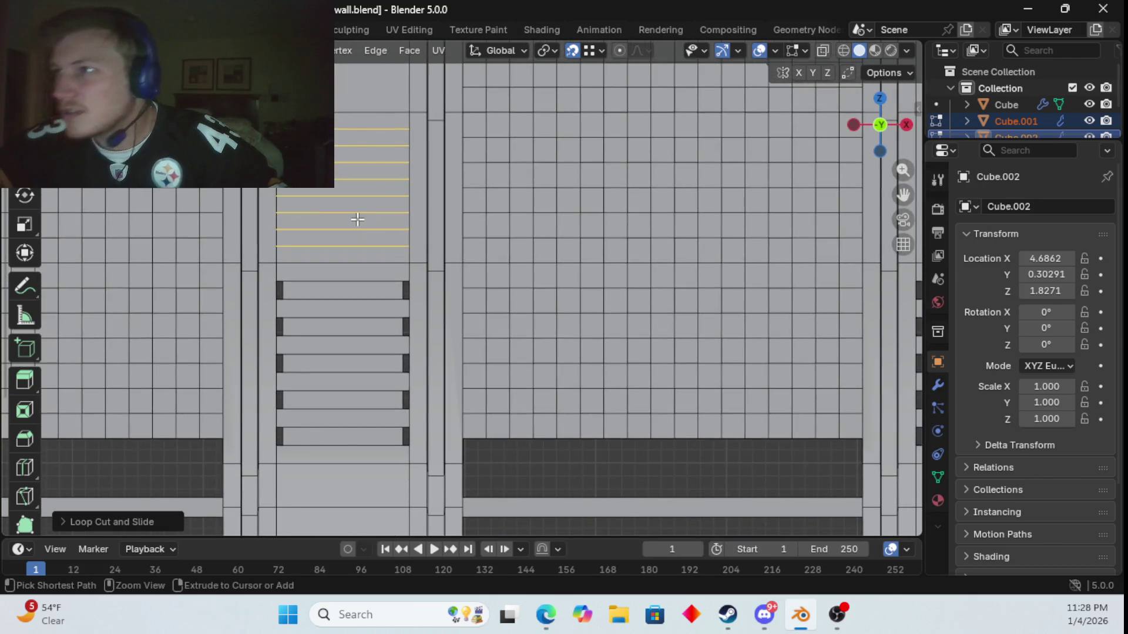
key(ctrl+z)
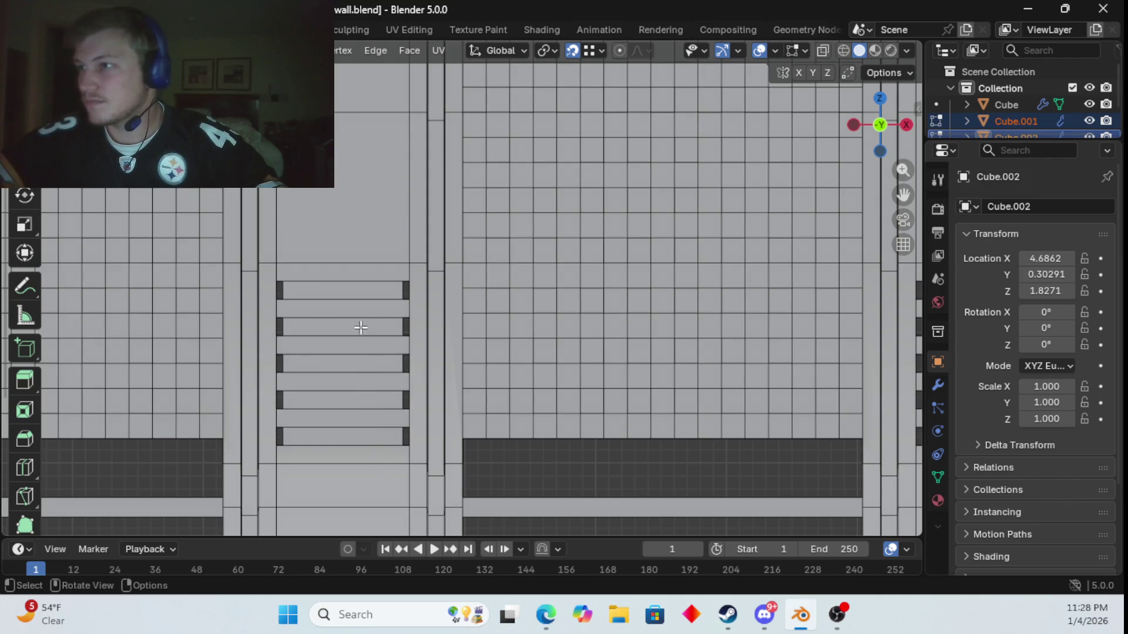
key(ctrl+r)
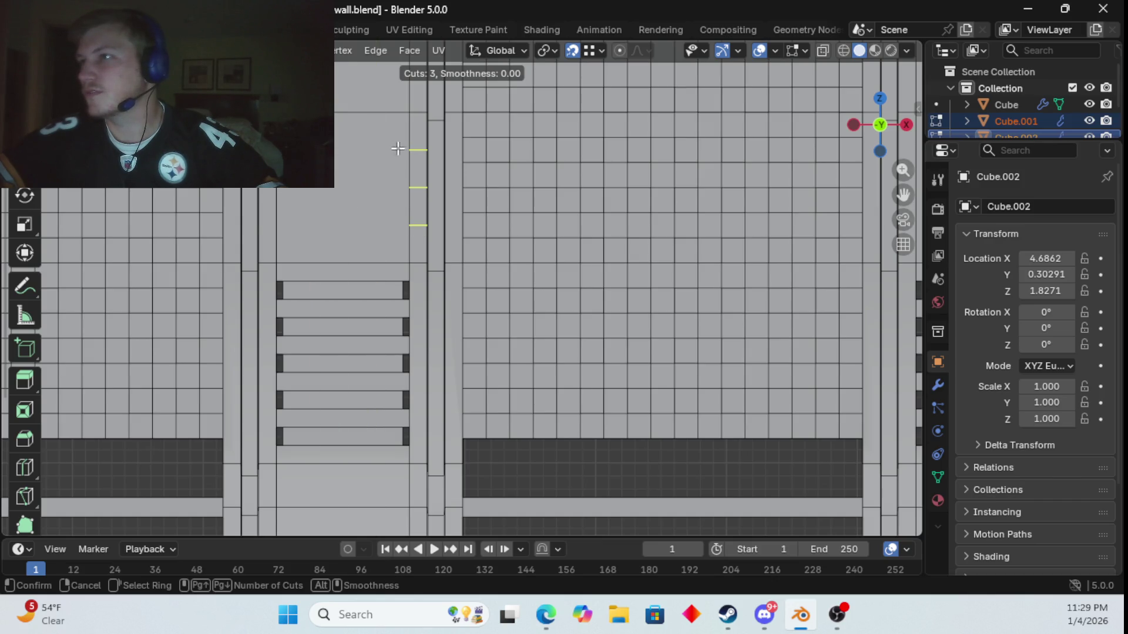
key(Escape)
mouse_move(672, 161)
middle_down()
mouse_move(705, 174)
mouse_move(646, 199)
middle_up()
key(ctrl+r)
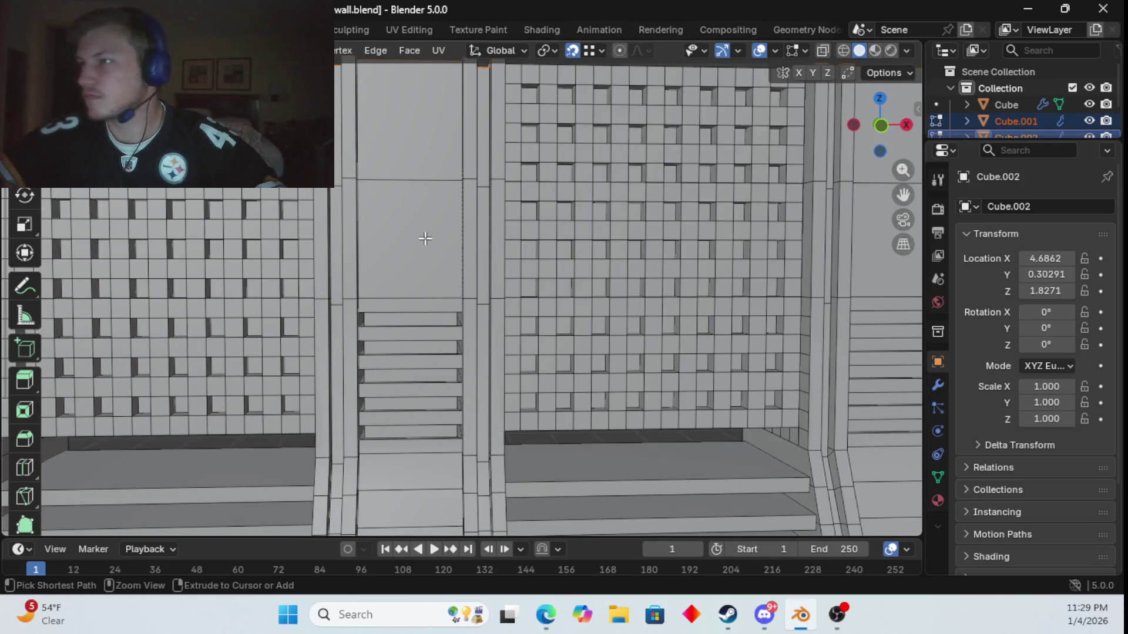
- Cut the plain upper panel with 6 horizontal loops at default spacing
scroll(448, 221, up, 4)
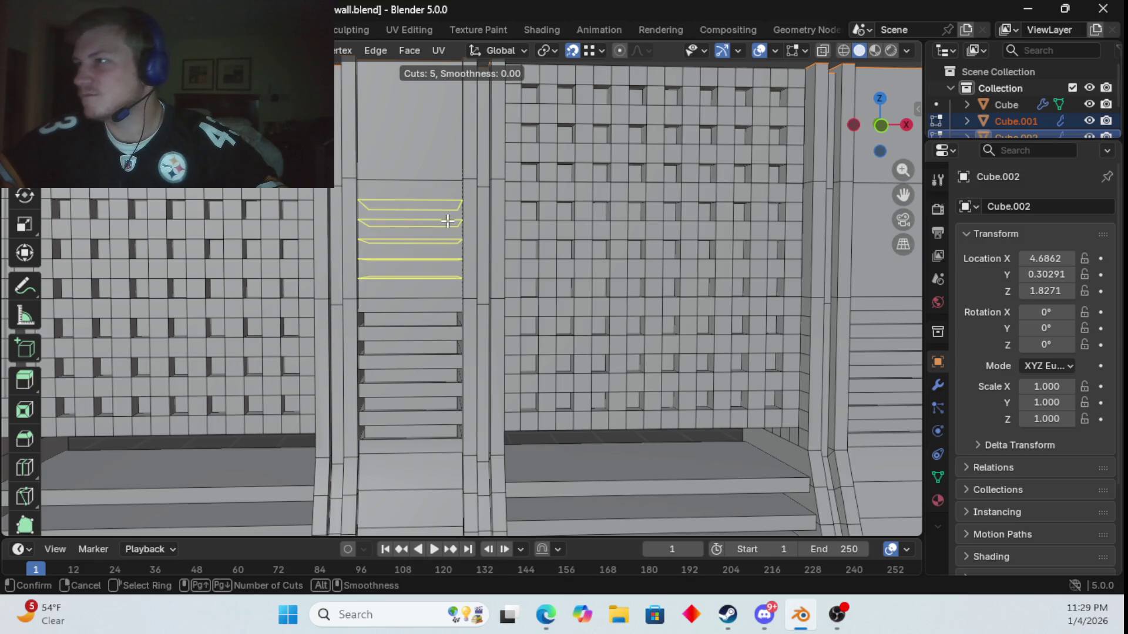
scroll(447, 221, up, 1)
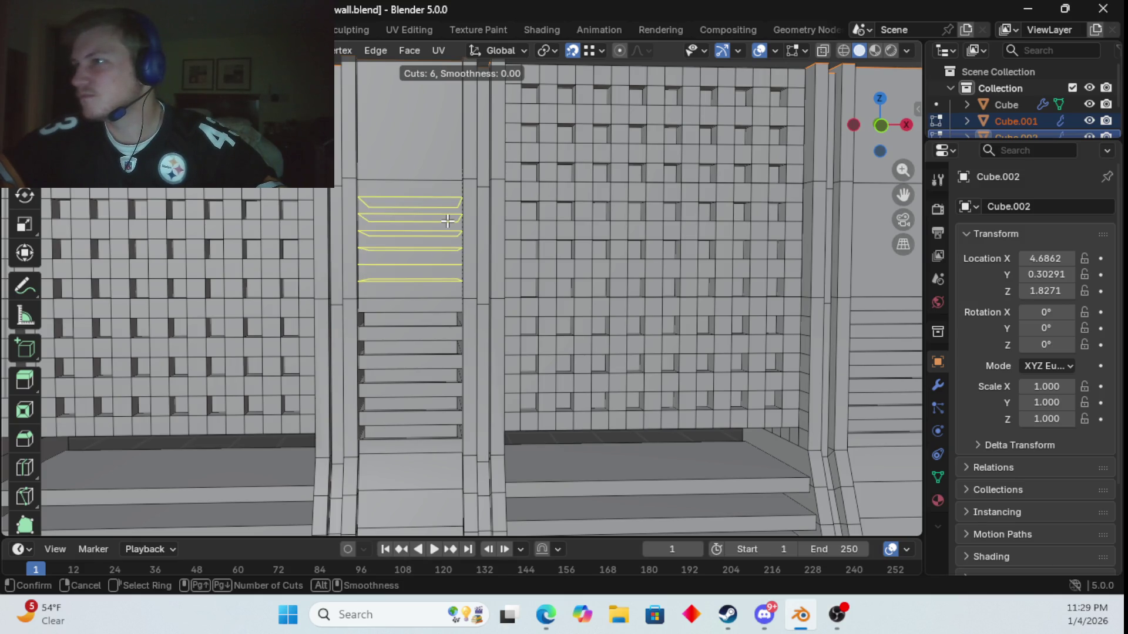
click(448, 221)
click(446, 220)
scroll(440, 246, up, 2)
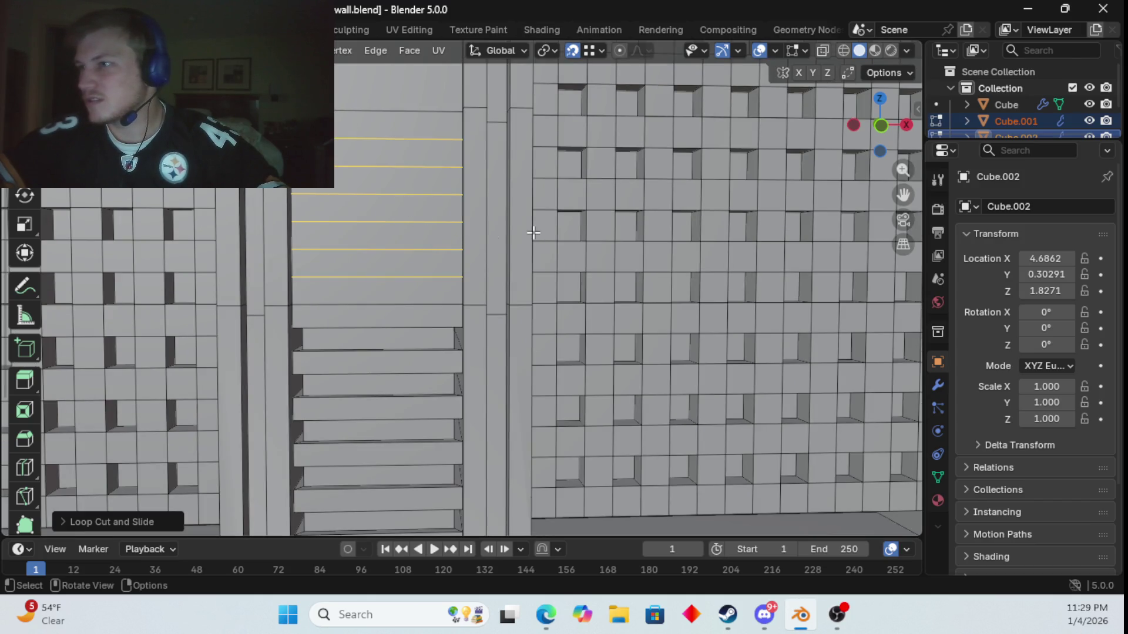
- Nudge the new loops, deselect everything, and switch the mesh to X-ray view
key(g)
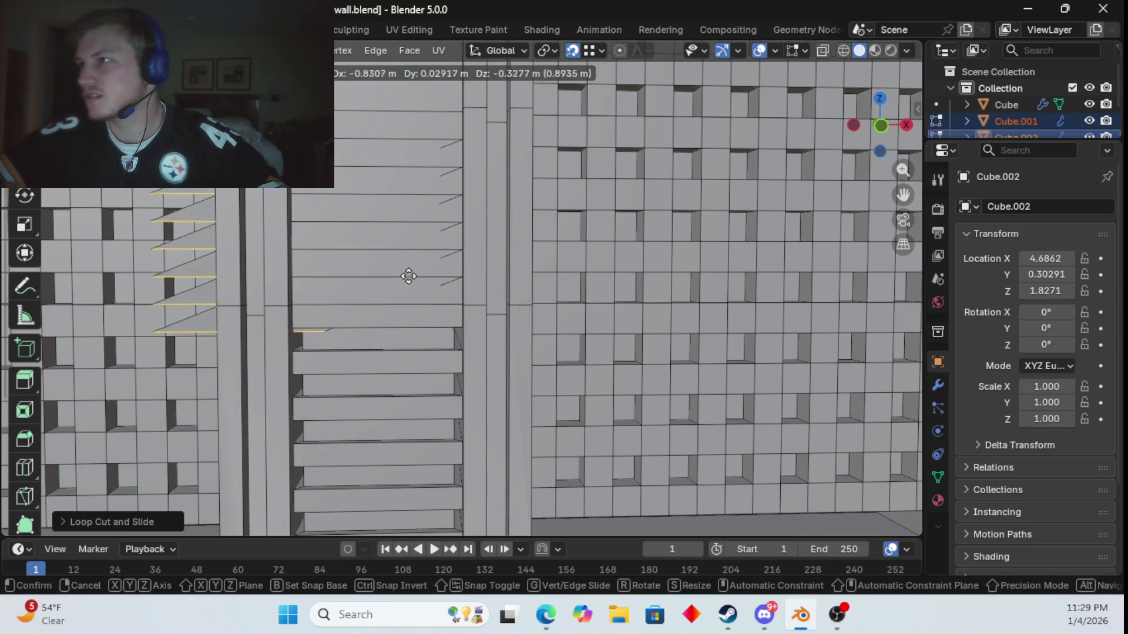
click(379, 202)
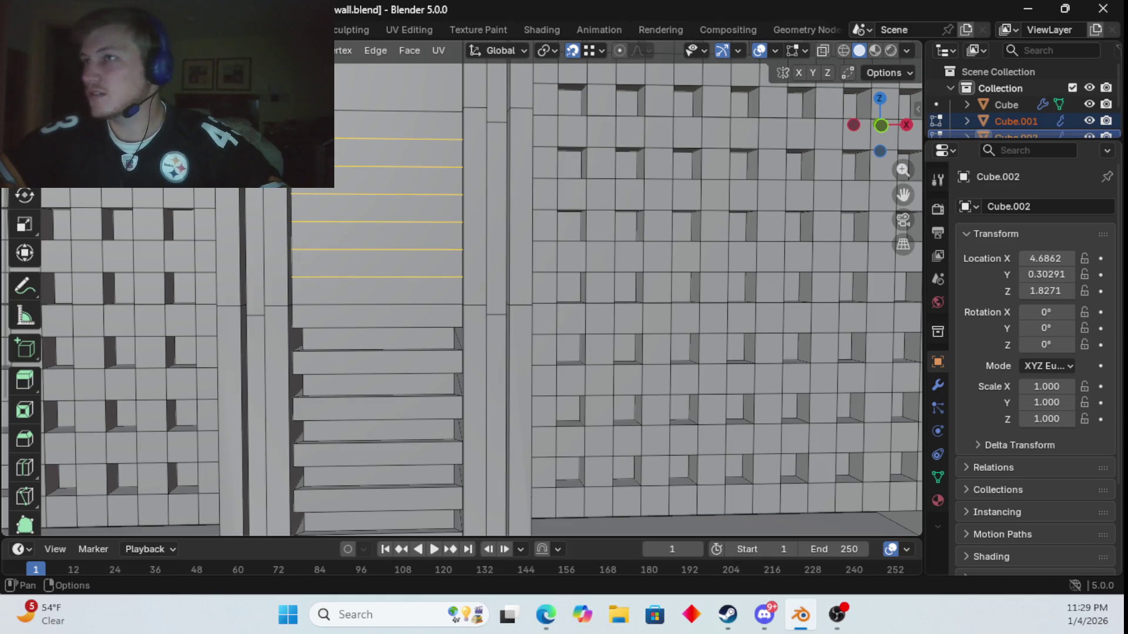
key(alt+a)
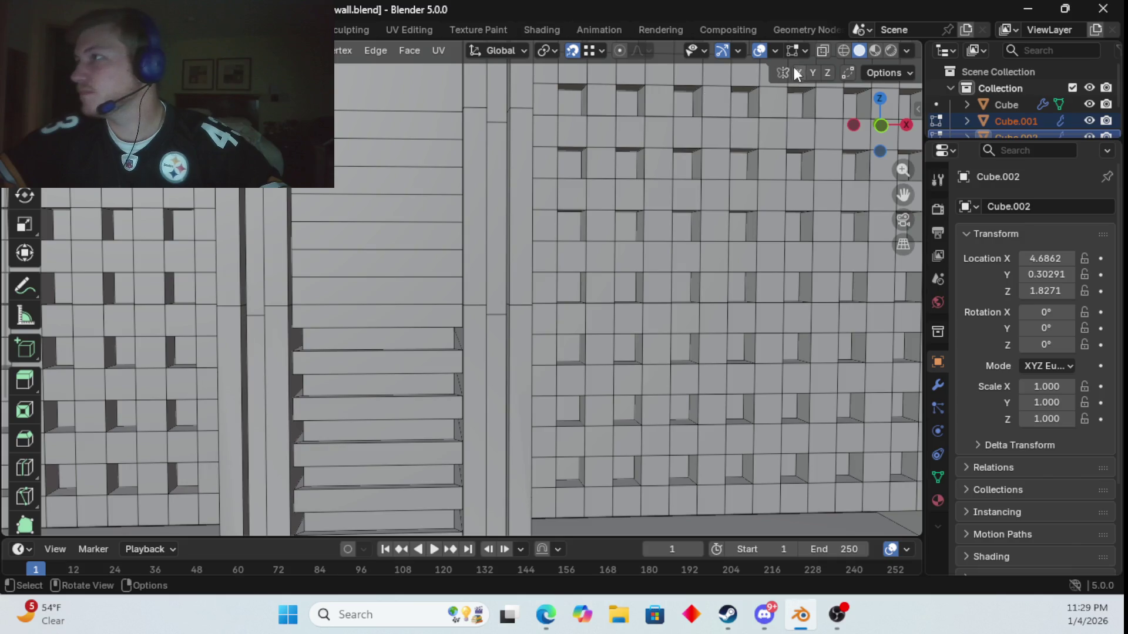
click(820, 50)
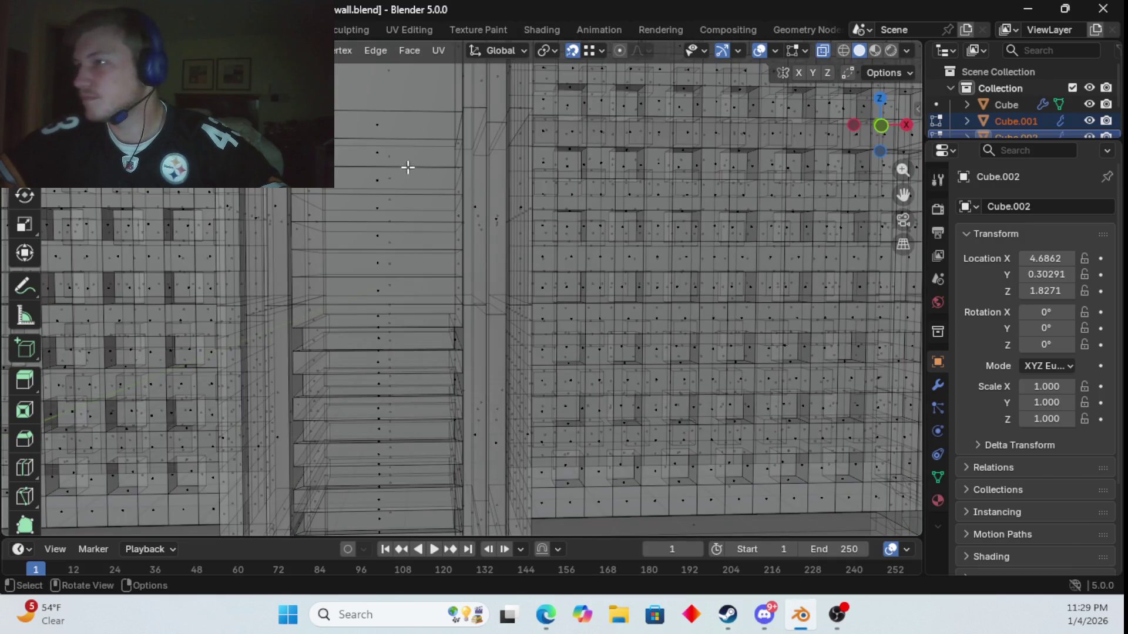
- In X-ray, select the lowest strip above the slats and the second alternate strip, with their end faces
click(377, 288)
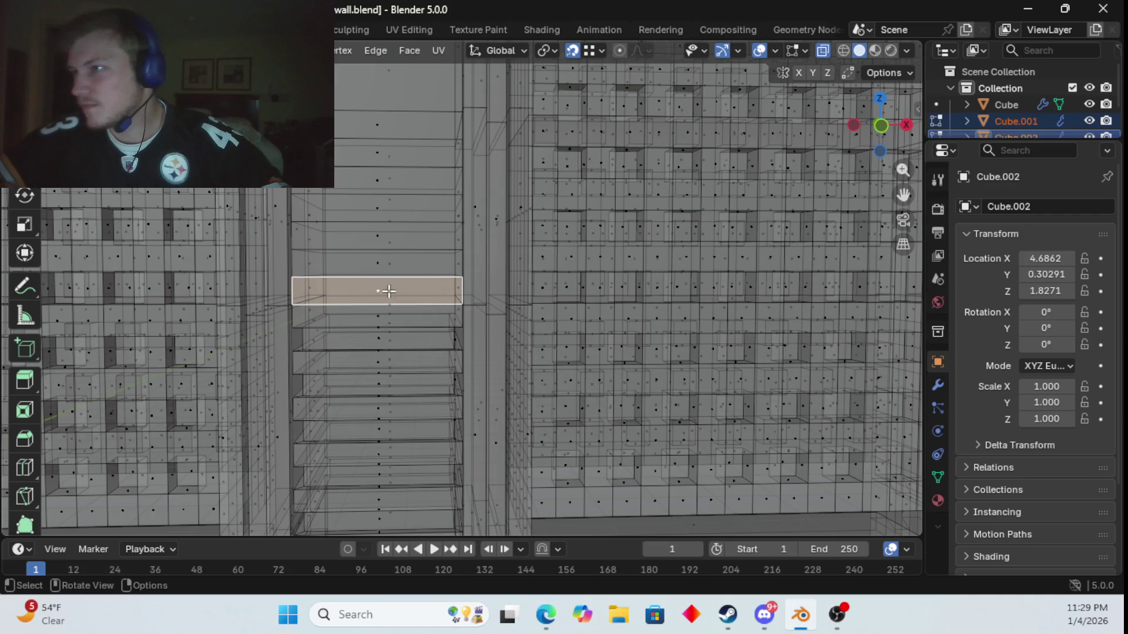
shift+click(389, 286)
shift+click(310, 288)
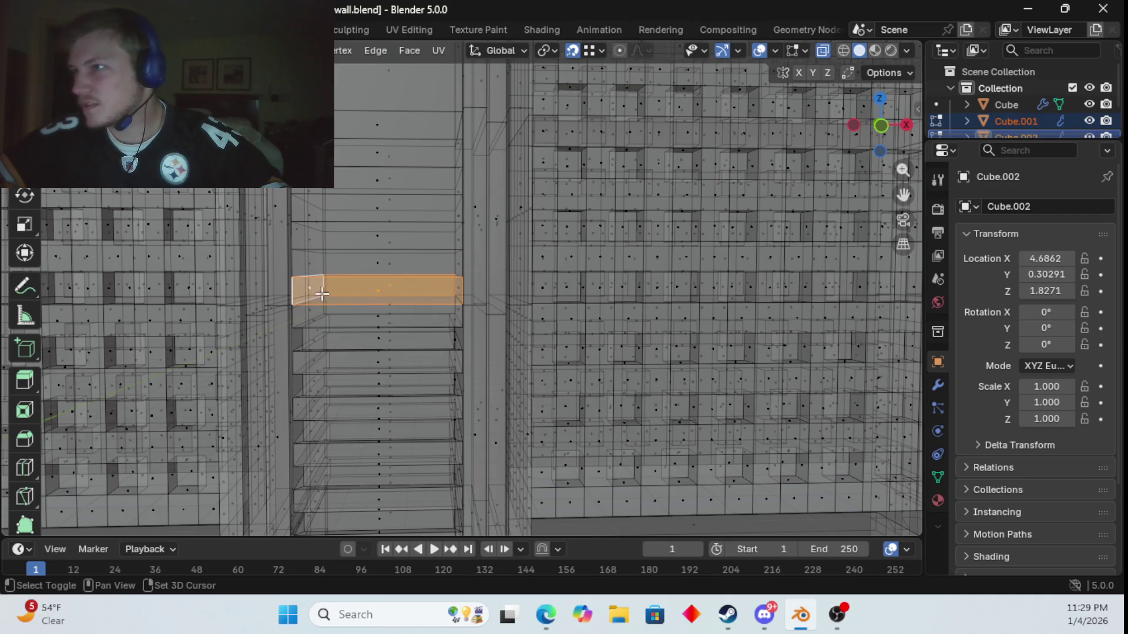
mouse_move(481, 297)
middle_down()
mouse_move(496, 335)
mouse_move(492, 316)
middle_up()
shift+click(503, 290)
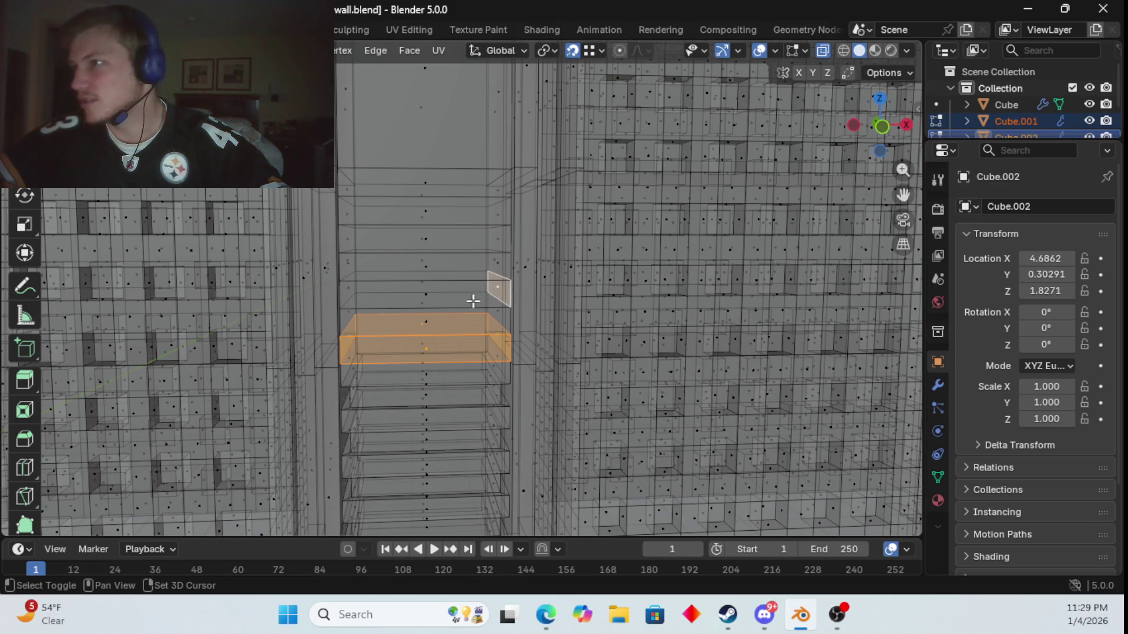
shift+click(423, 289)
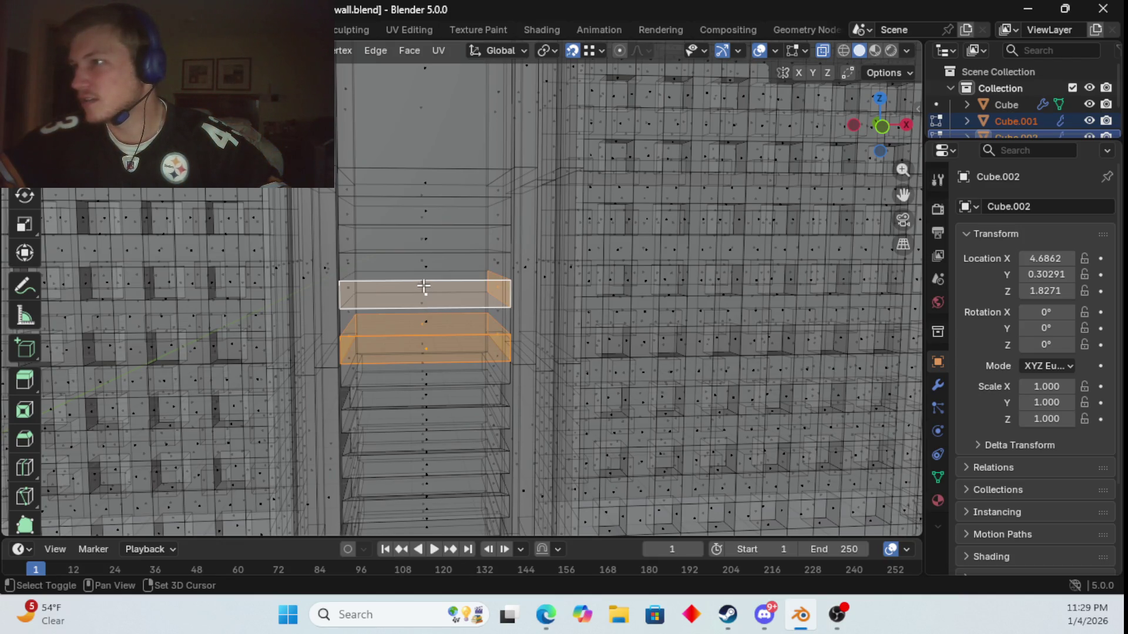
shift+click(355, 288)
- Add the third and fourth alternate strips with their end faces, then turn X-ray off
shift+click(346, 241)
shift+click(423, 239)
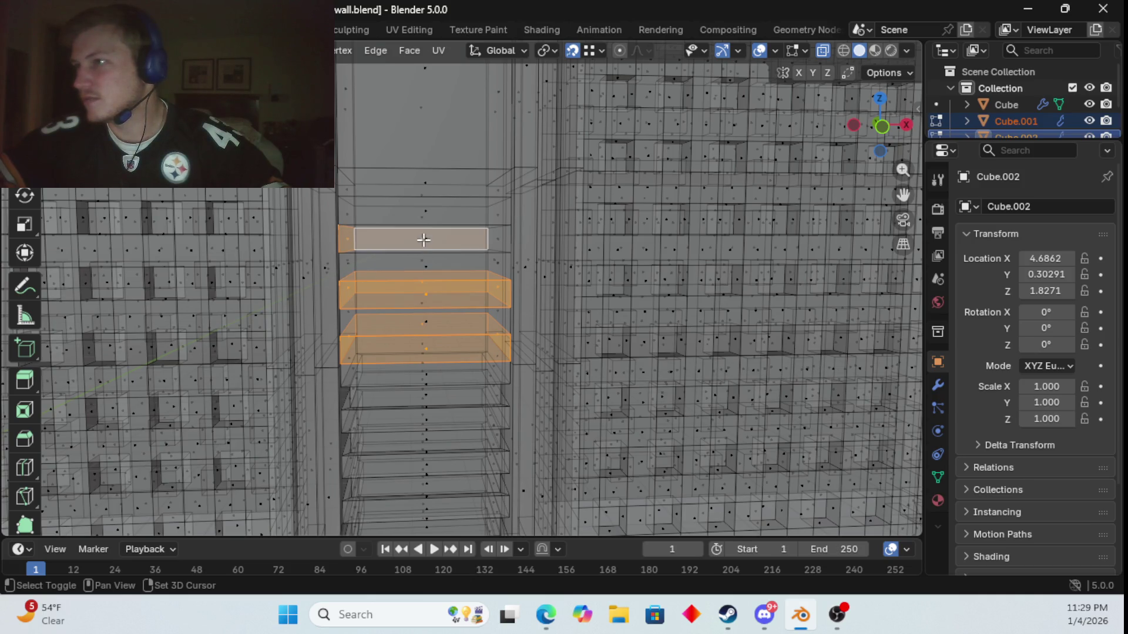
key(l)
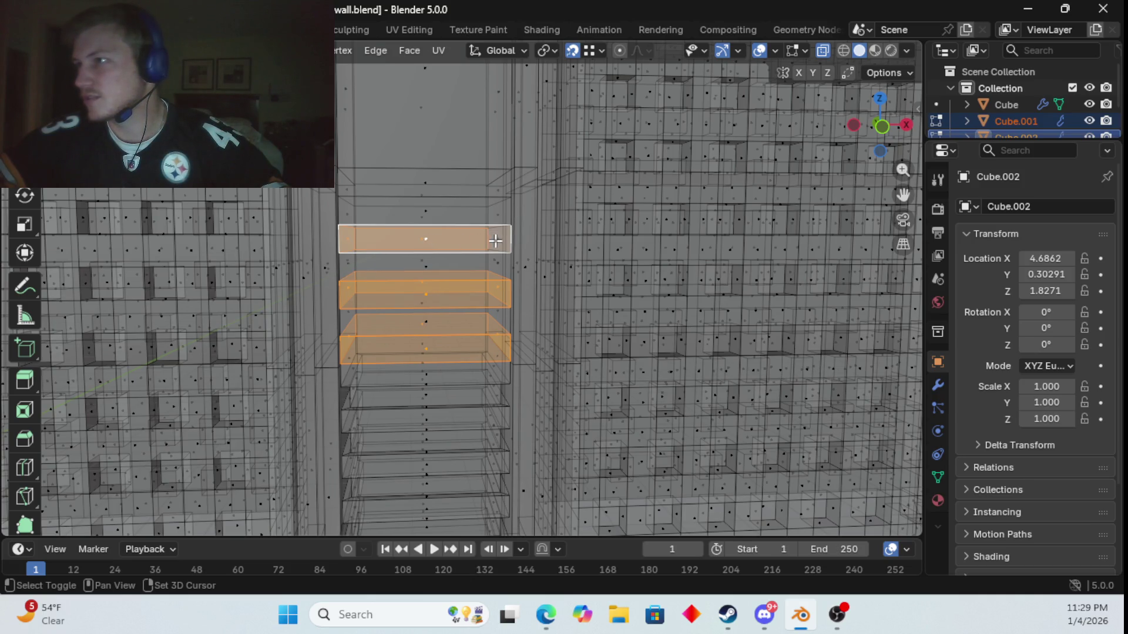
shift+click(495, 240)
shift+click(417, 199)
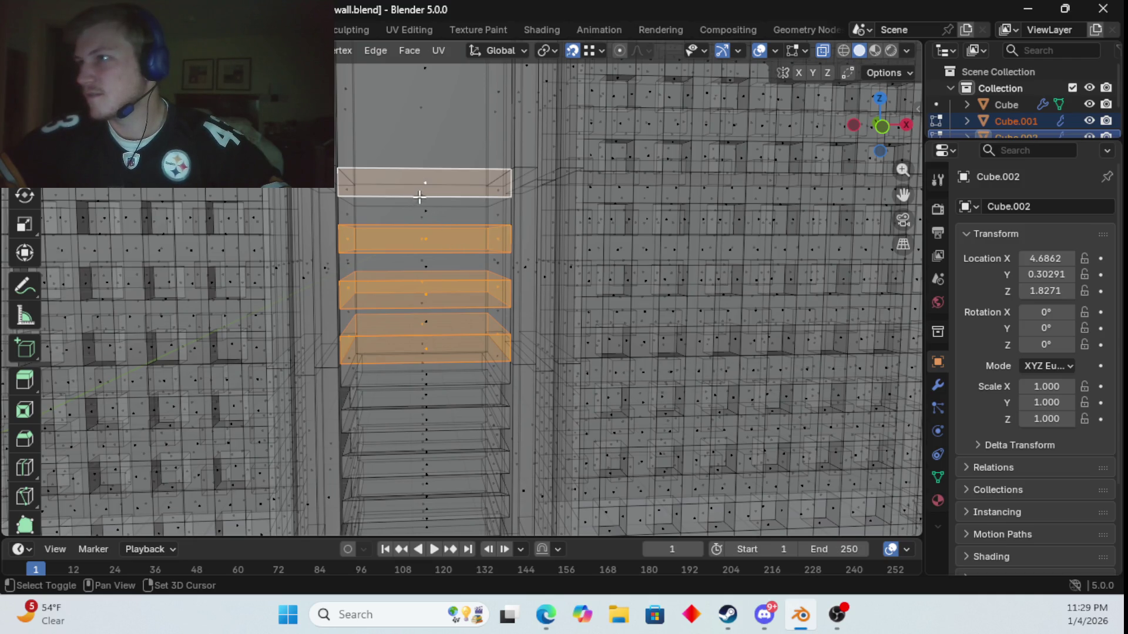
shift+click(370, 204)
shift+click(351, 192)
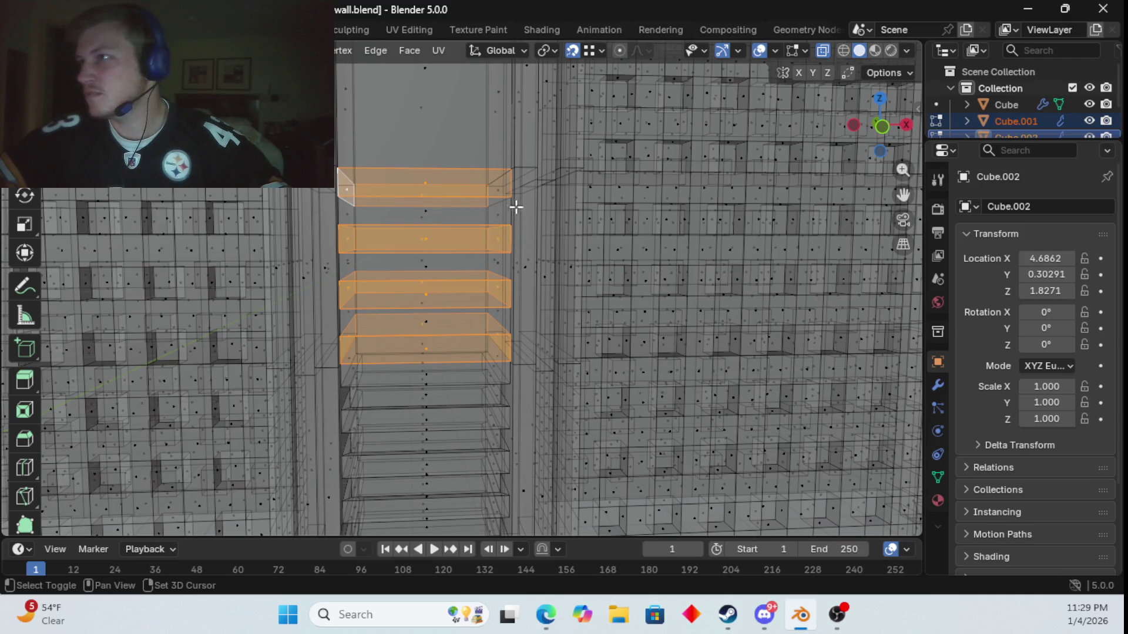
shift+click(497, 193)
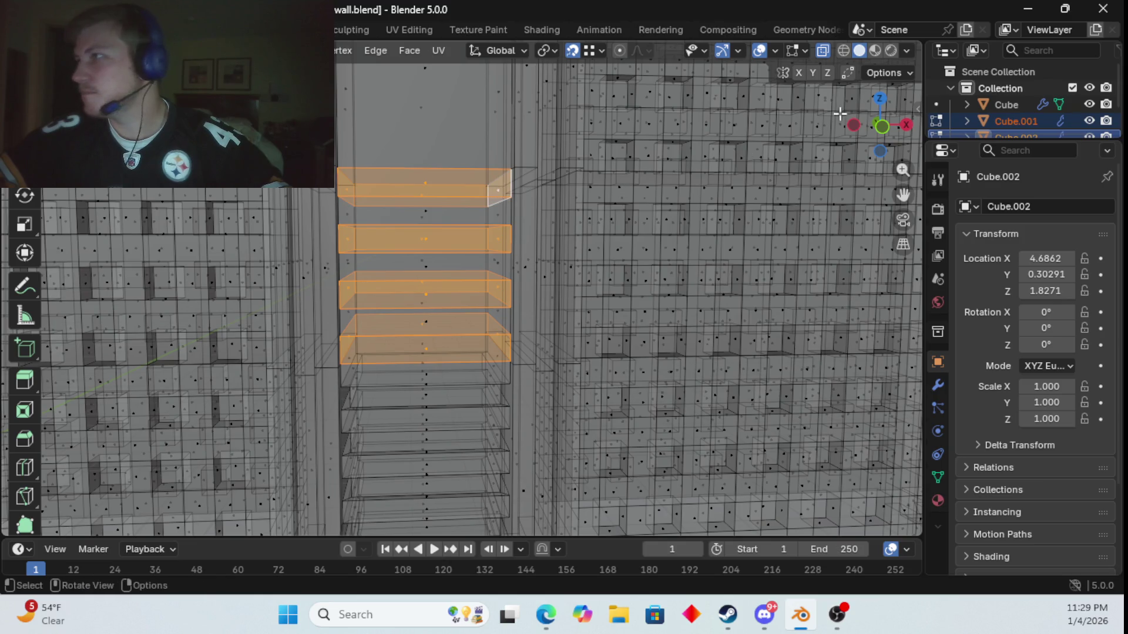
click(823, 50)
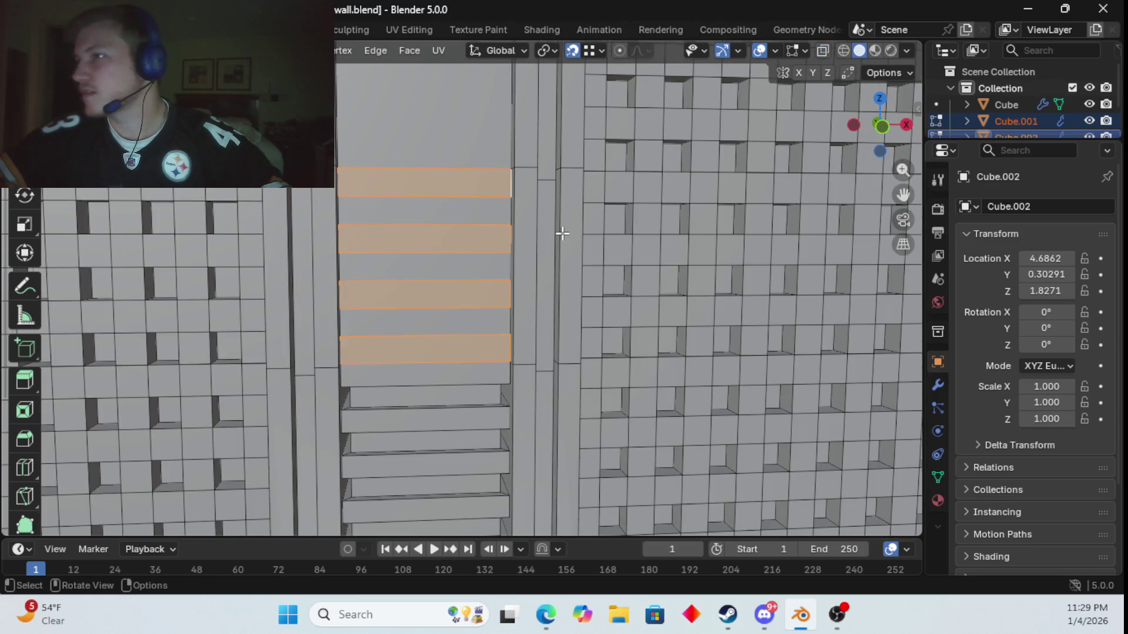
- Extrude the four strip faces outward along their normals and scale them down slightly
scroll(566, 238, down, 3)
shift+middle_drag(598, 294, 548, 250)
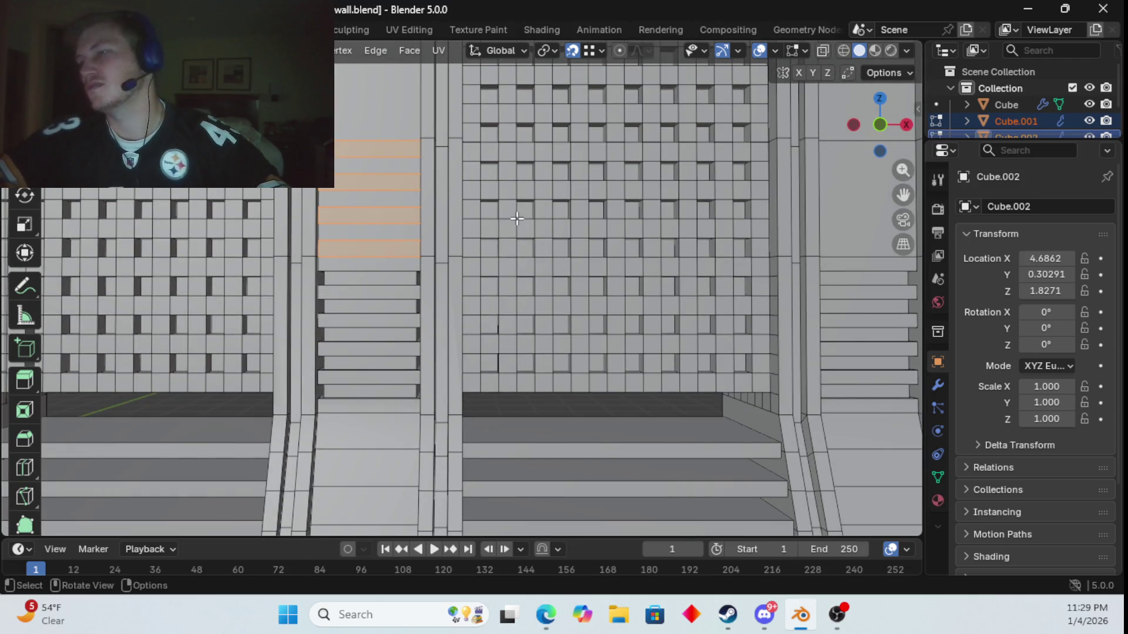
key(e)
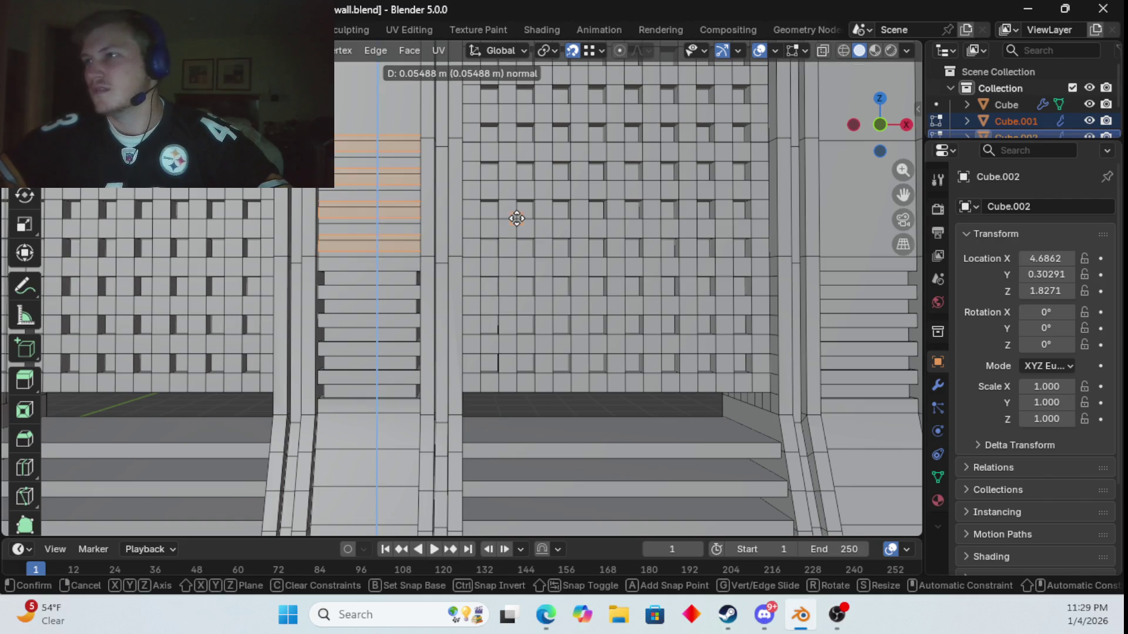
click(525, 238)
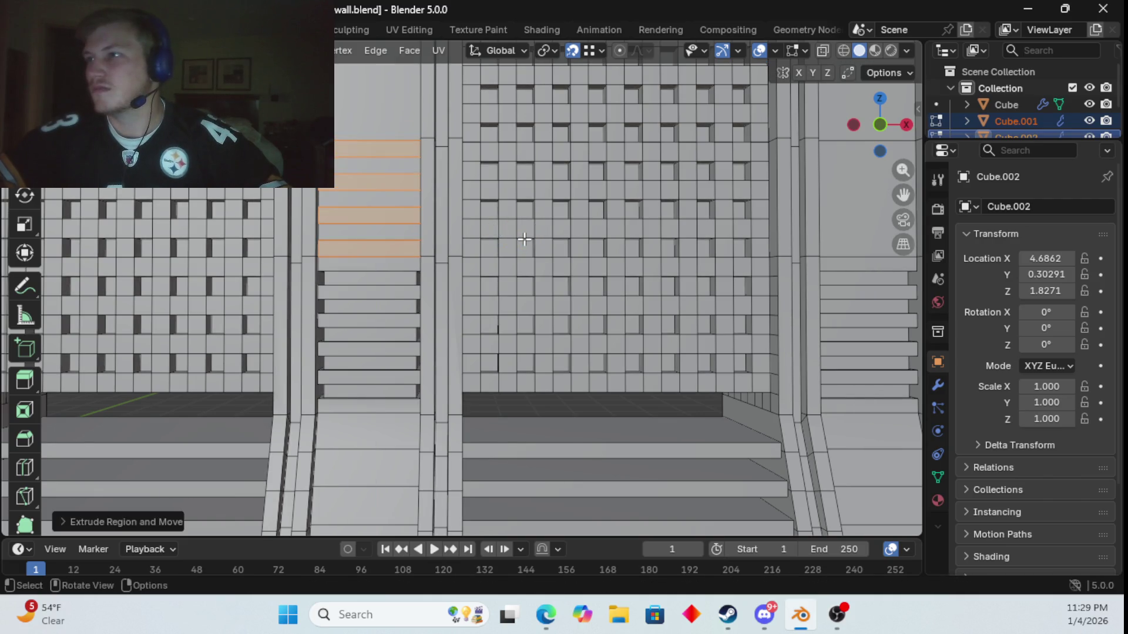
key(s)
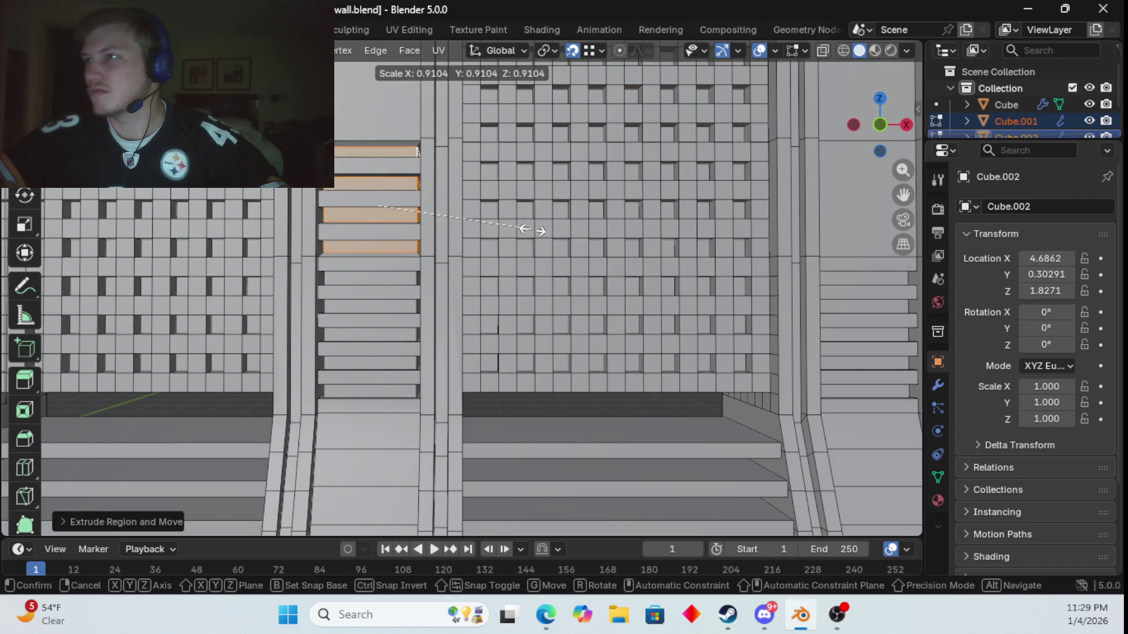
click(533, 231)
scroll(538, 236, up, 3)
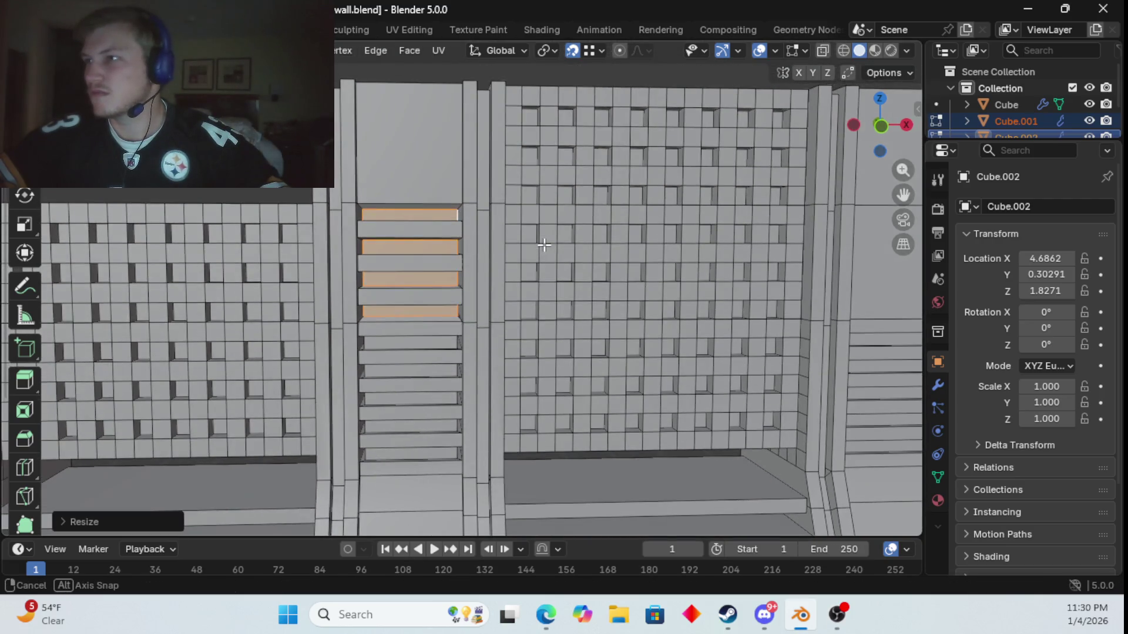
- Undo the shrink and rescale the four slats to about 0.88 width with Z locked, in front view
middle_drag(538, 247, 538, 253)
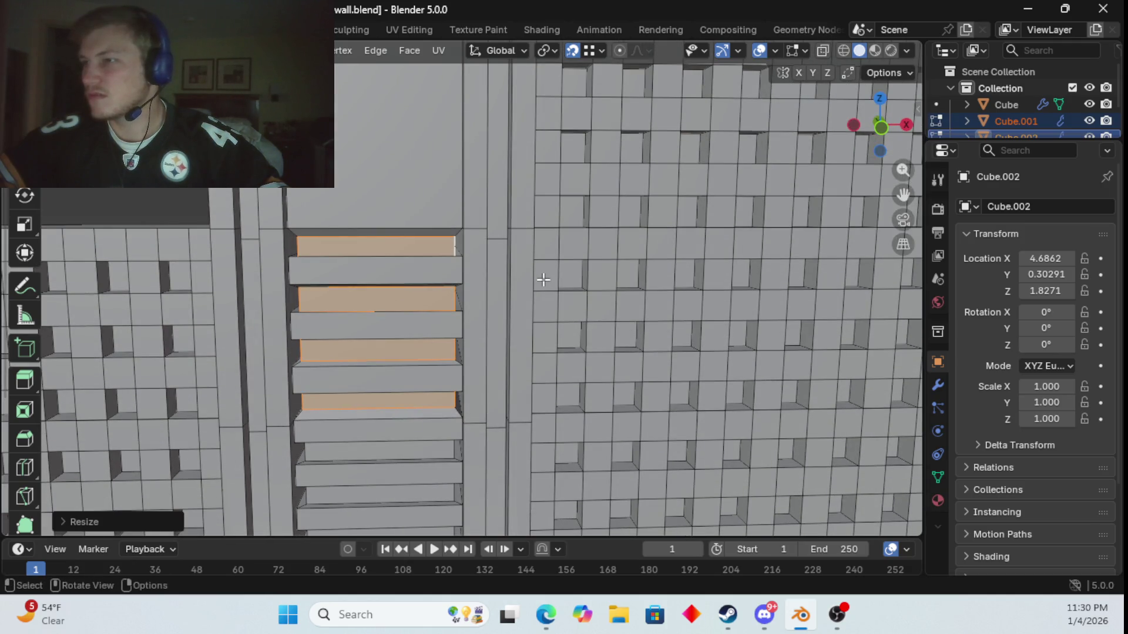
key(ctrl+z)
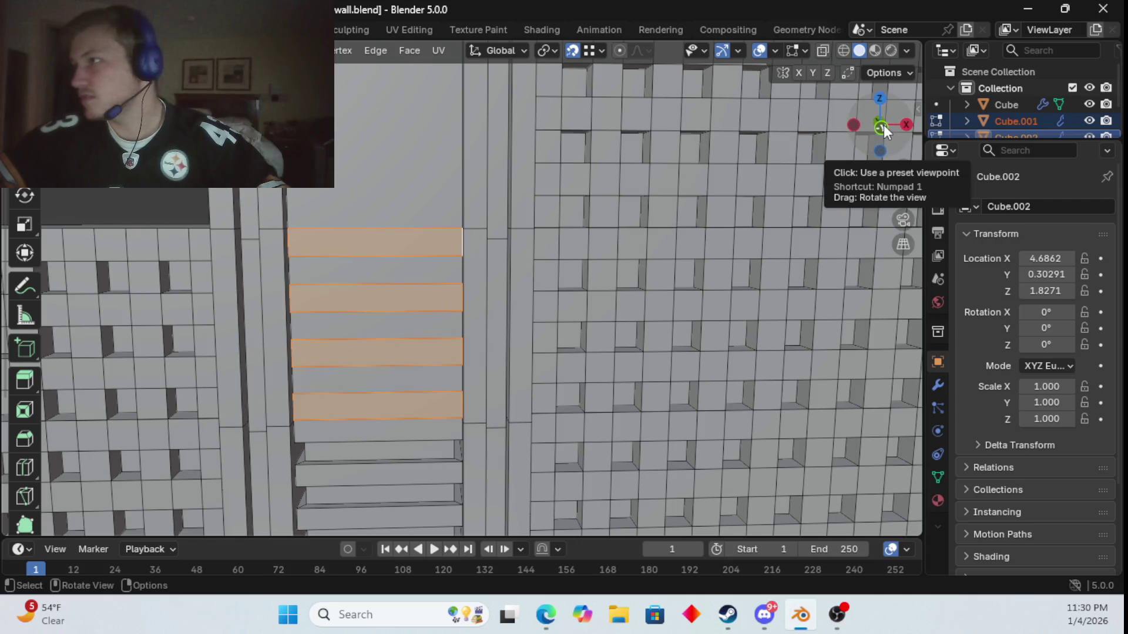
click(884, 125)
scroll(509, 247, up, 2)
shift+middle_drag(489, 243, 509, 246)
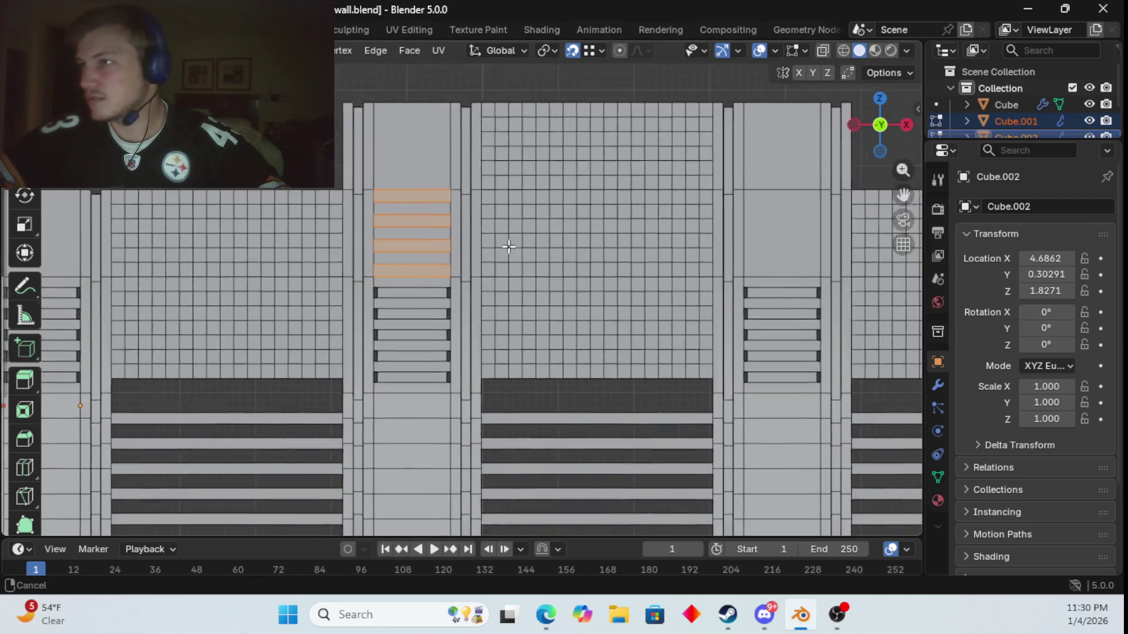
scroll(509, 247, up, 2)
key(s)
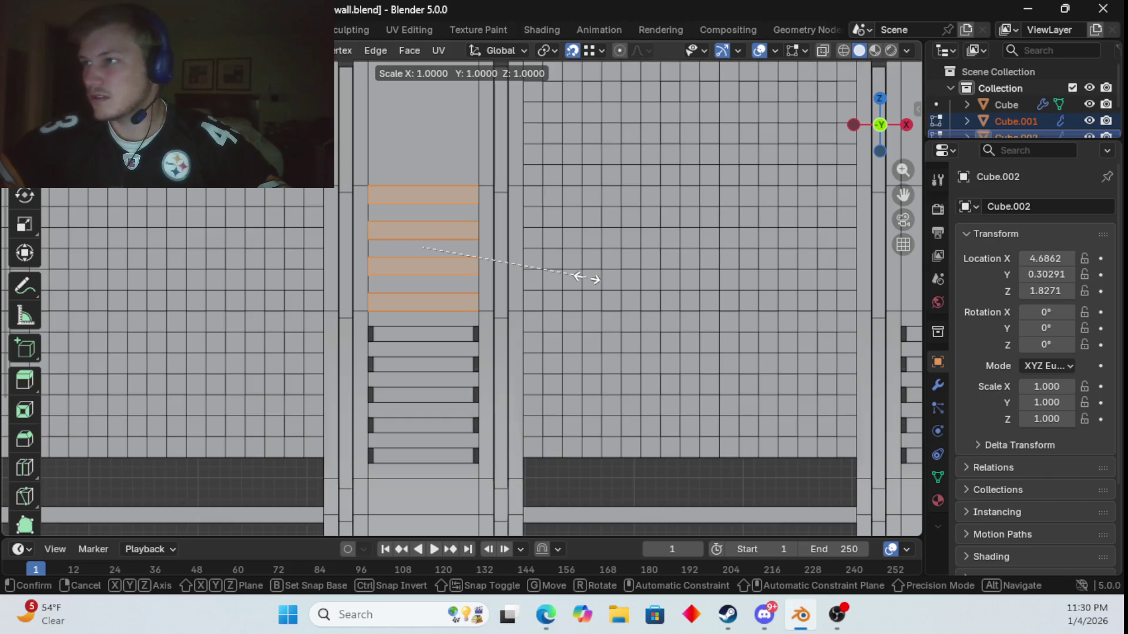
key(shift+z)
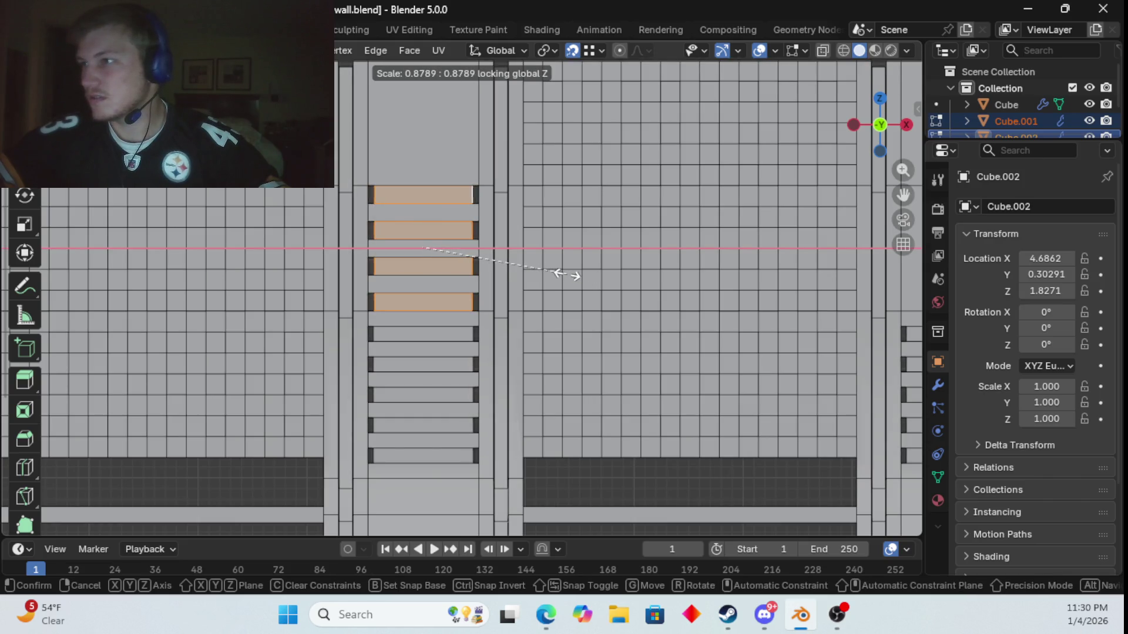
click(564, 270)
mouse_move(561, 271)
middle_down()
mouse_move(594, 311)
mouse_move(611, 295)
mouse_move(595, 300)
middle_up()
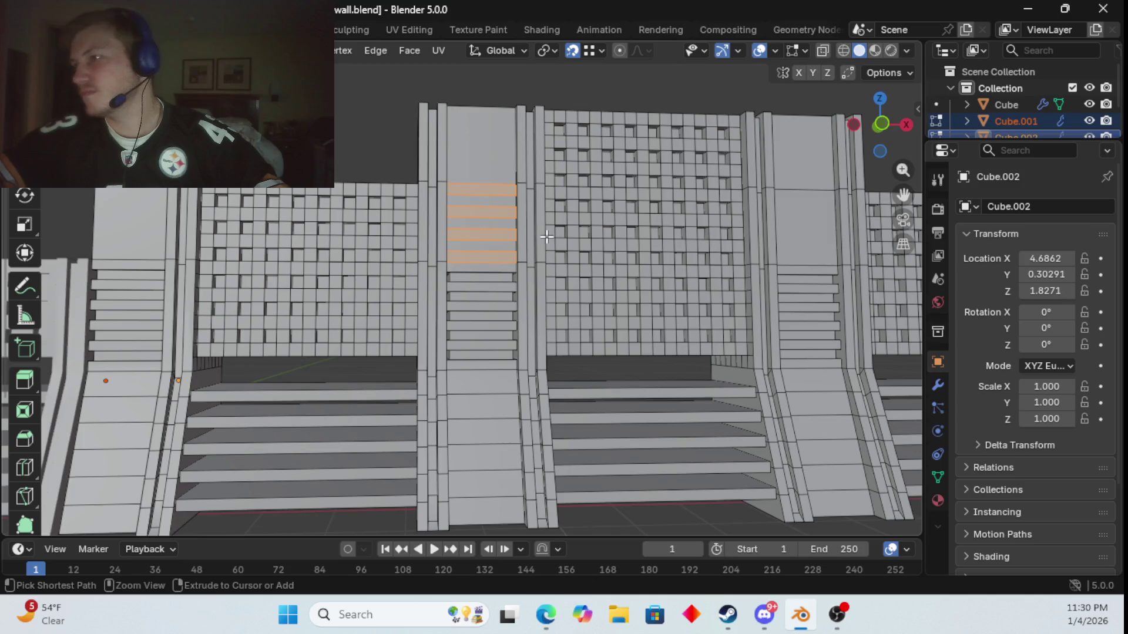
- Undo the slat extrusions to return the upper pillar panel to plain
key(ctrl+z)
key(ctrl+z)
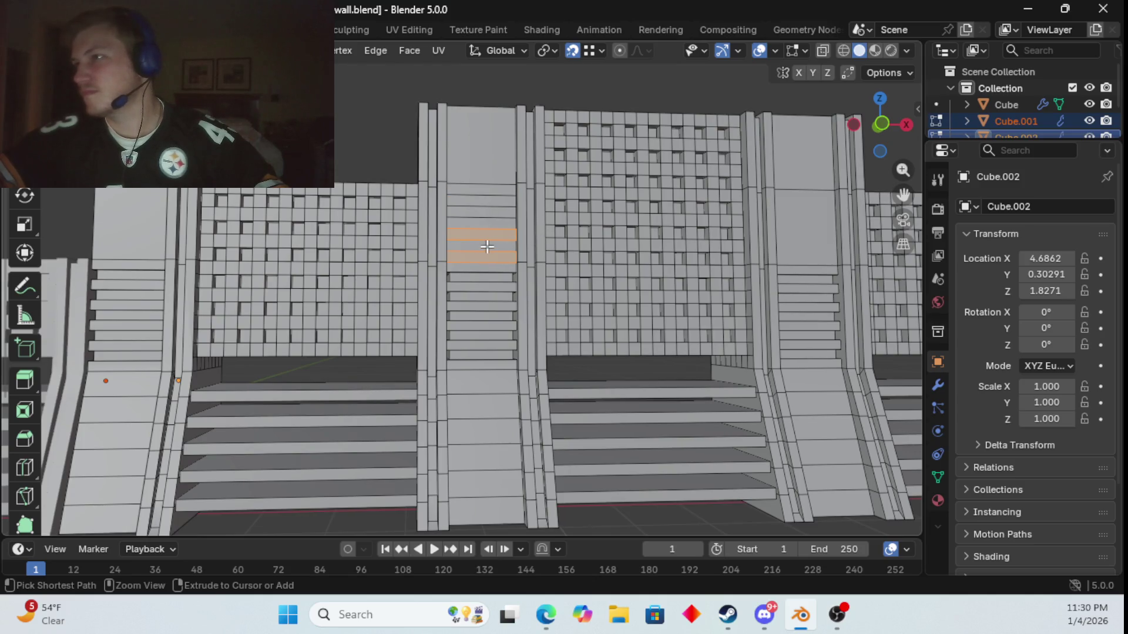
key(ctrl+z)
key(ctrl+z)
key(ctrl+z)
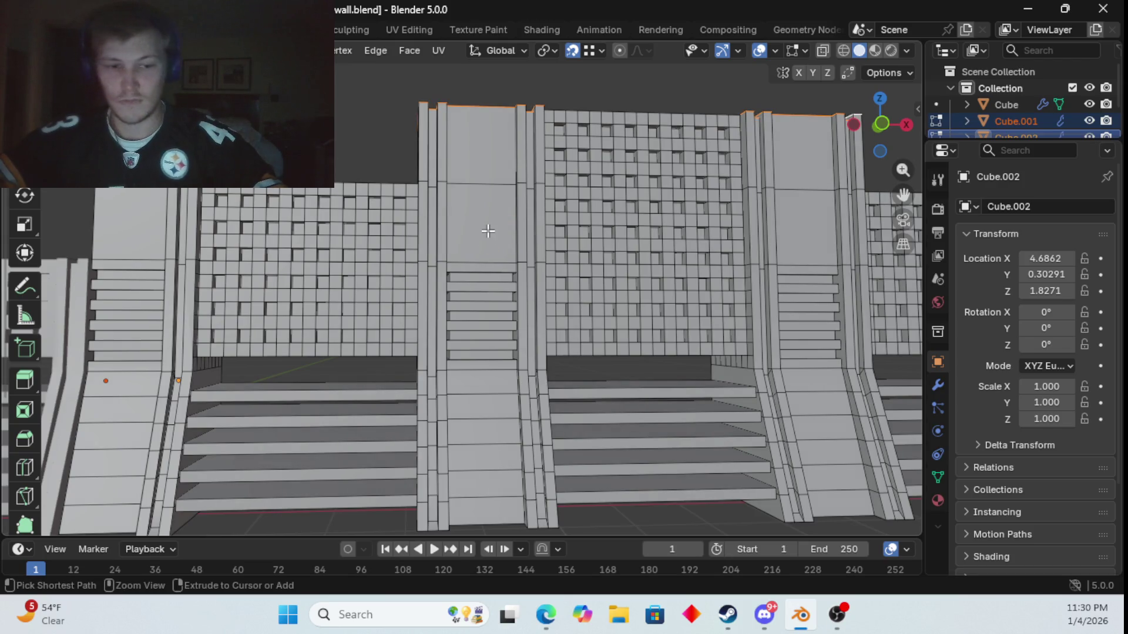
key(ctrl+e)
key(Escape)
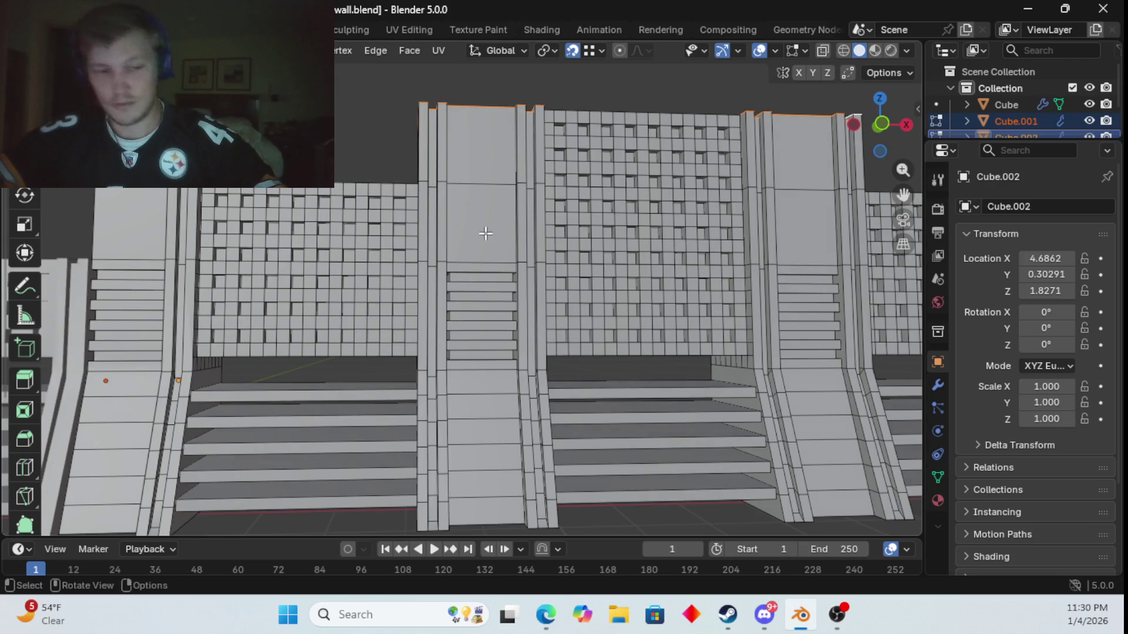
- Add seven evenly centred horizontal loop cuts across the pillar's upper panel
key(ctrl+r)
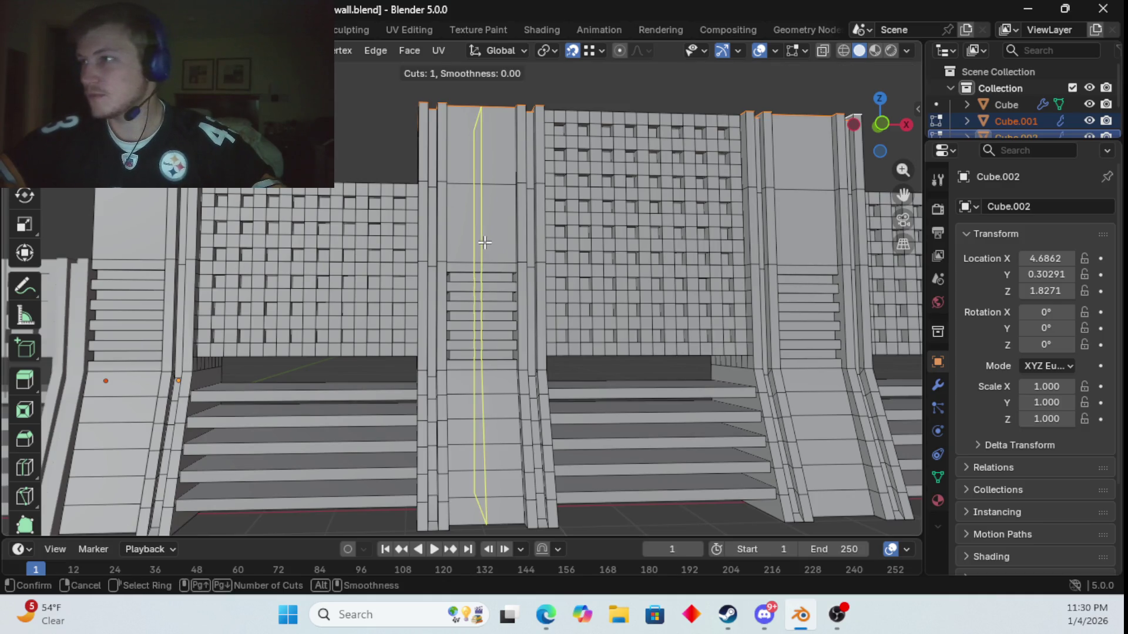
scroll(504, 216, up, 4)
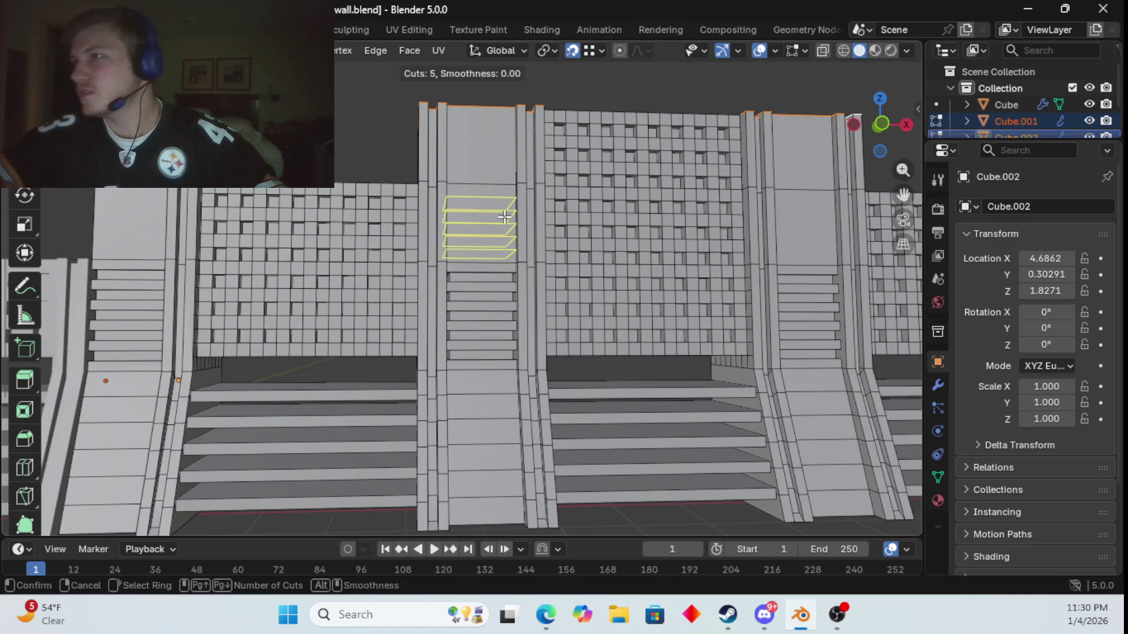
scroll(504, 217, up, 2)
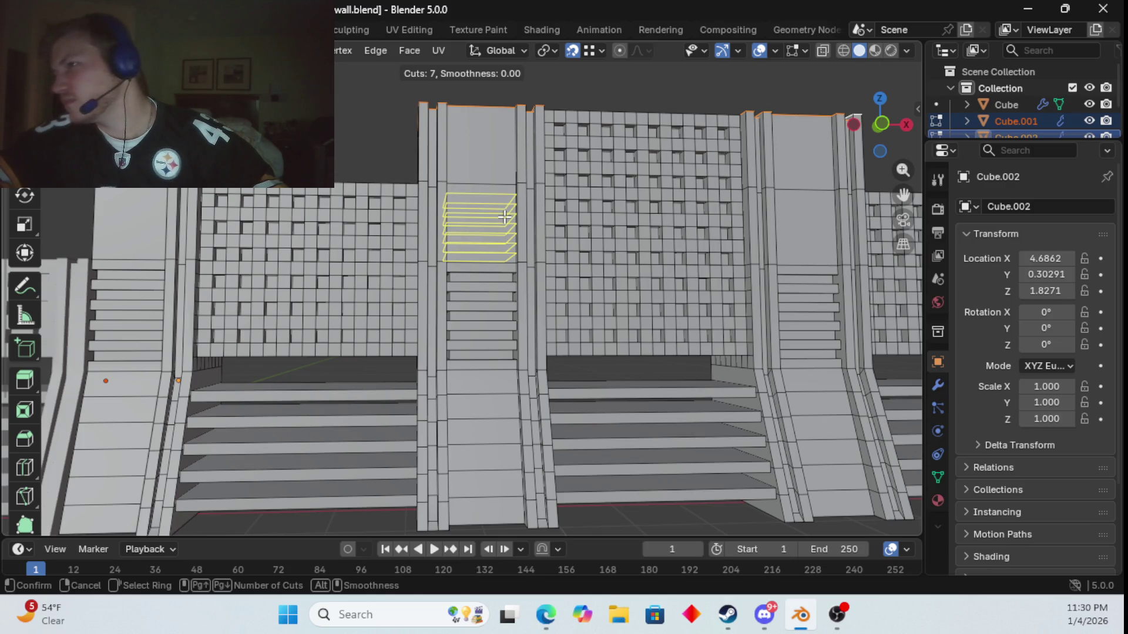
click(504, 217)
right_click(504, 217)
scroll(504, 216, up, 5)
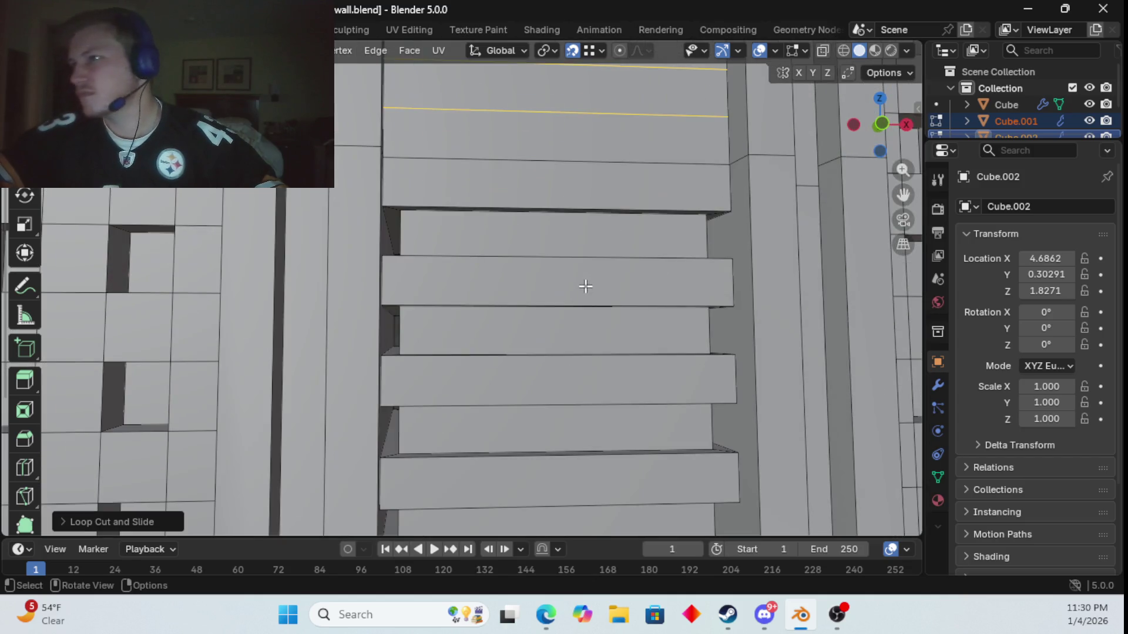
- Orbit around the pillar, select the bottom cut strip and inspect the mesh Options popover
scroll(584, 285, up, 3)
scroll(572, 297, down, 3)
middle_drag(572, 295, 579, 290)
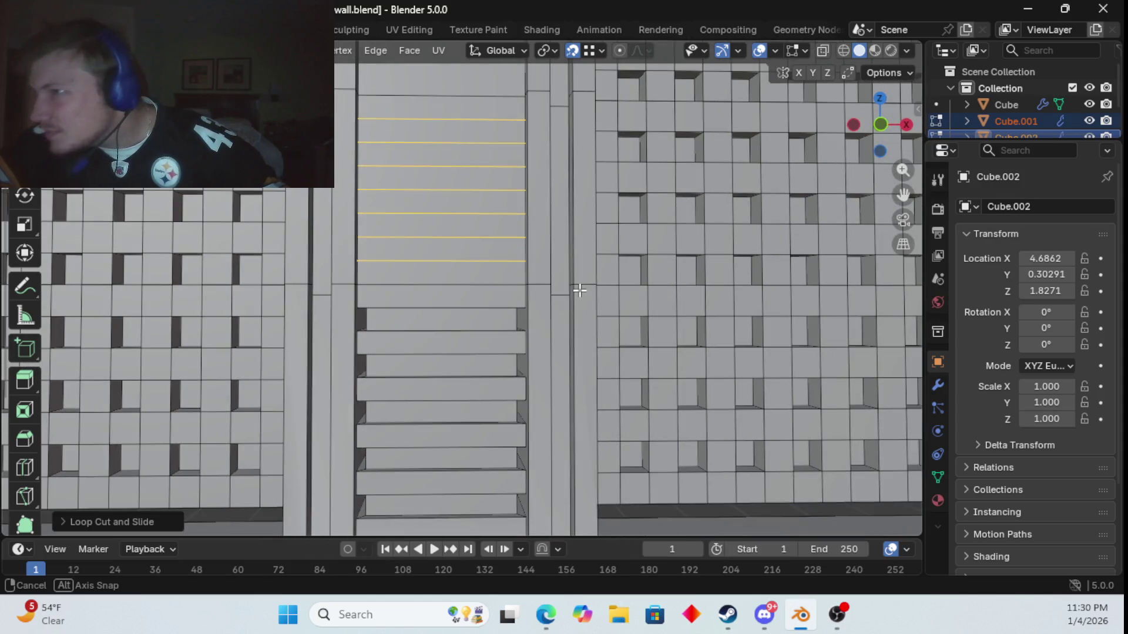
click(452, 371)
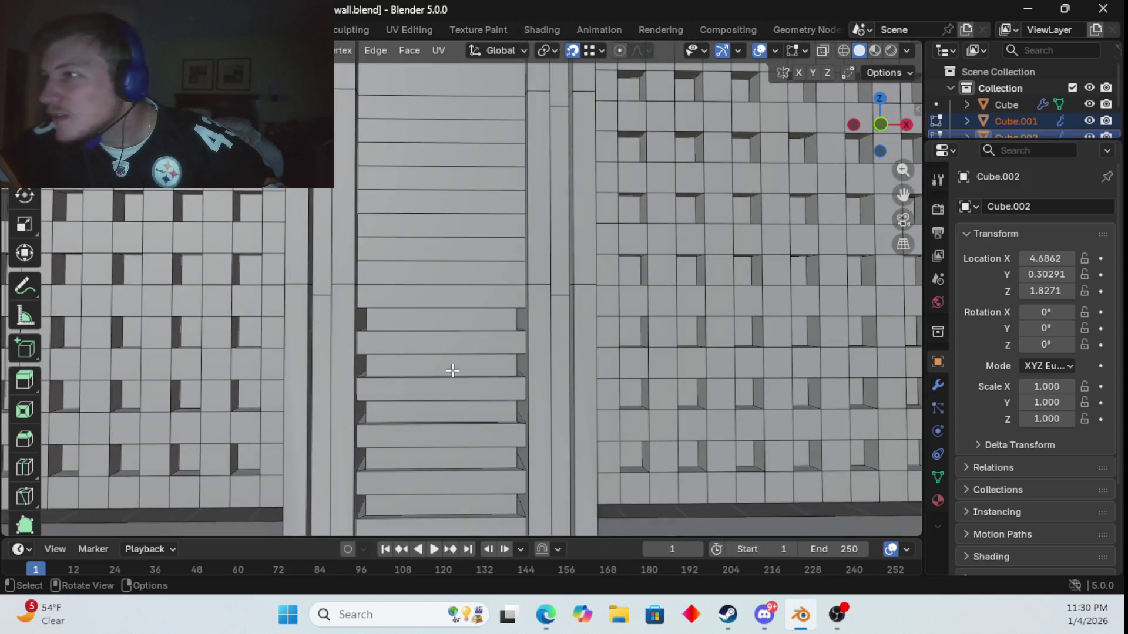
click(440, 297)
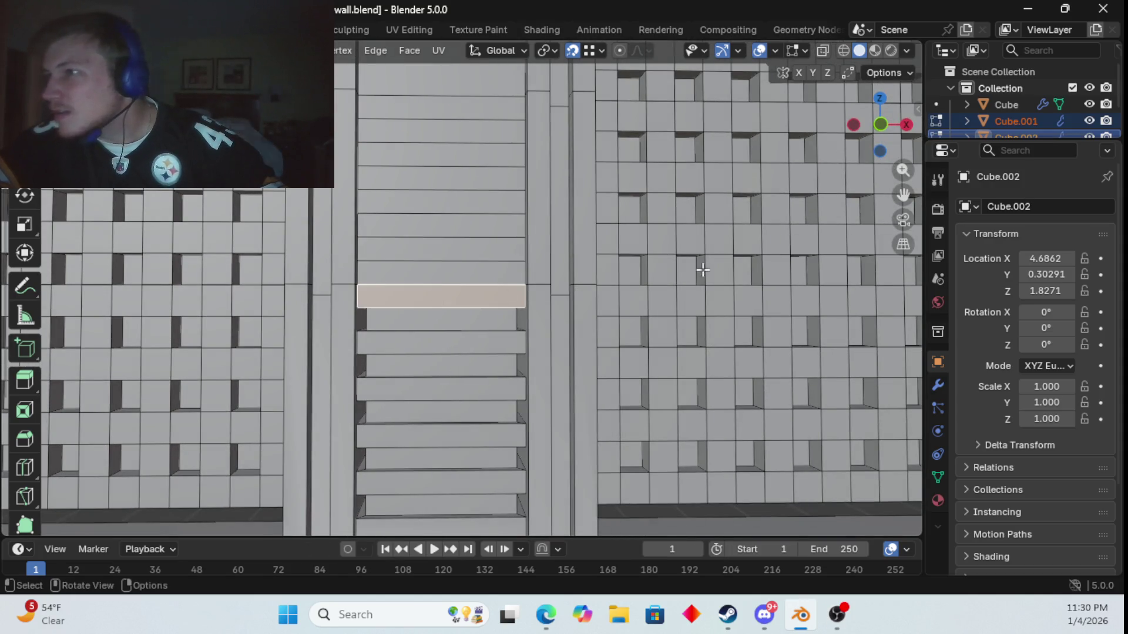
click(904, 73)
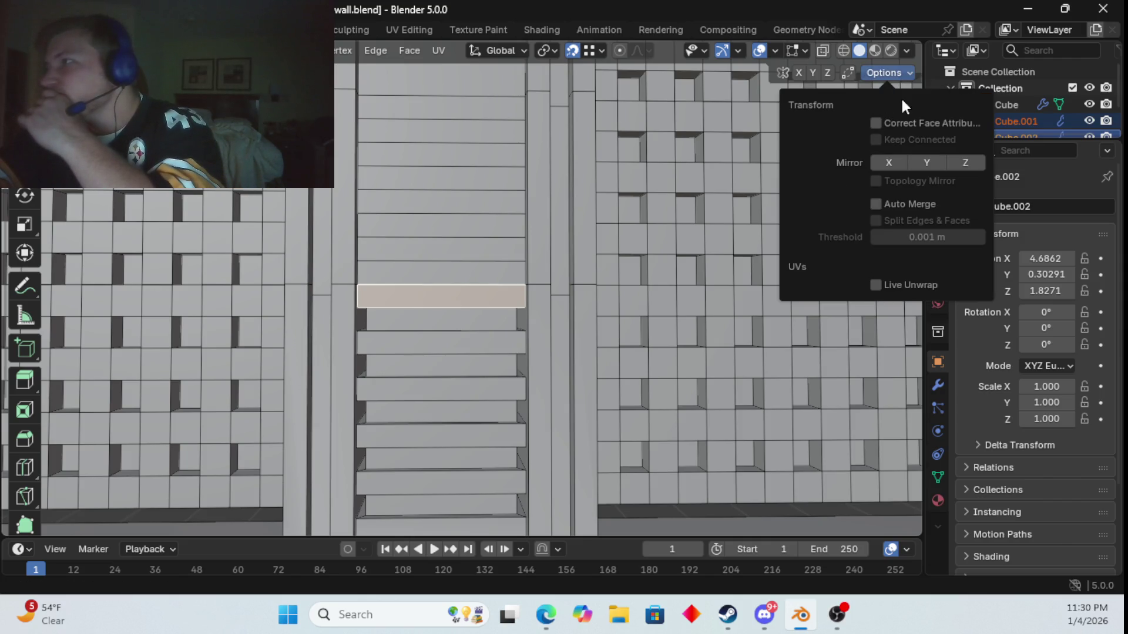
click(899, 72)
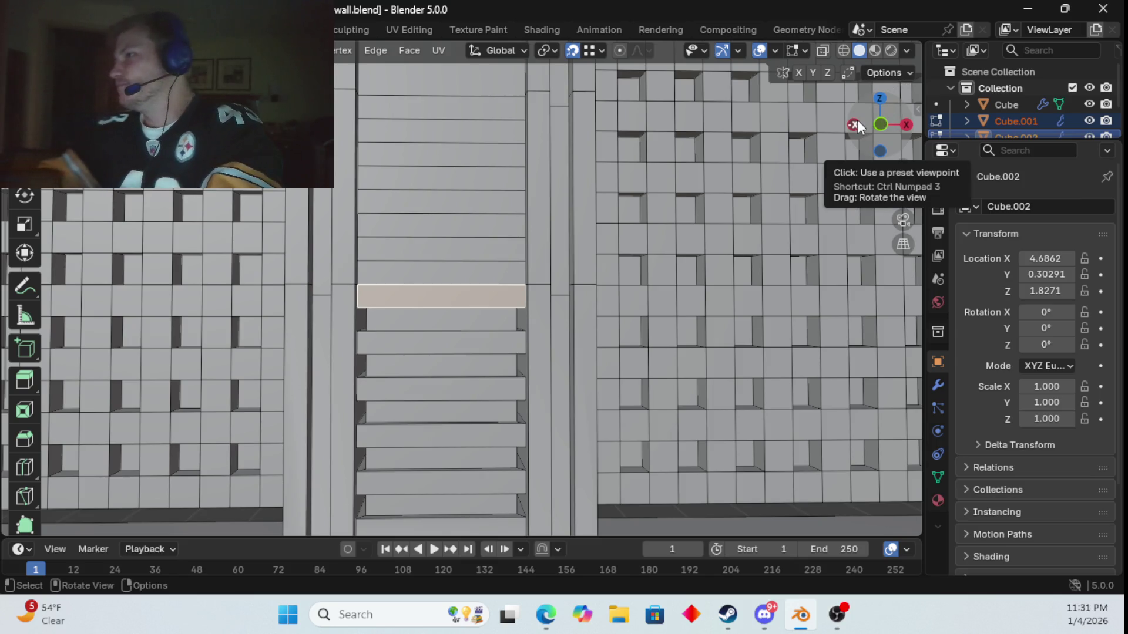
click(897, 71)
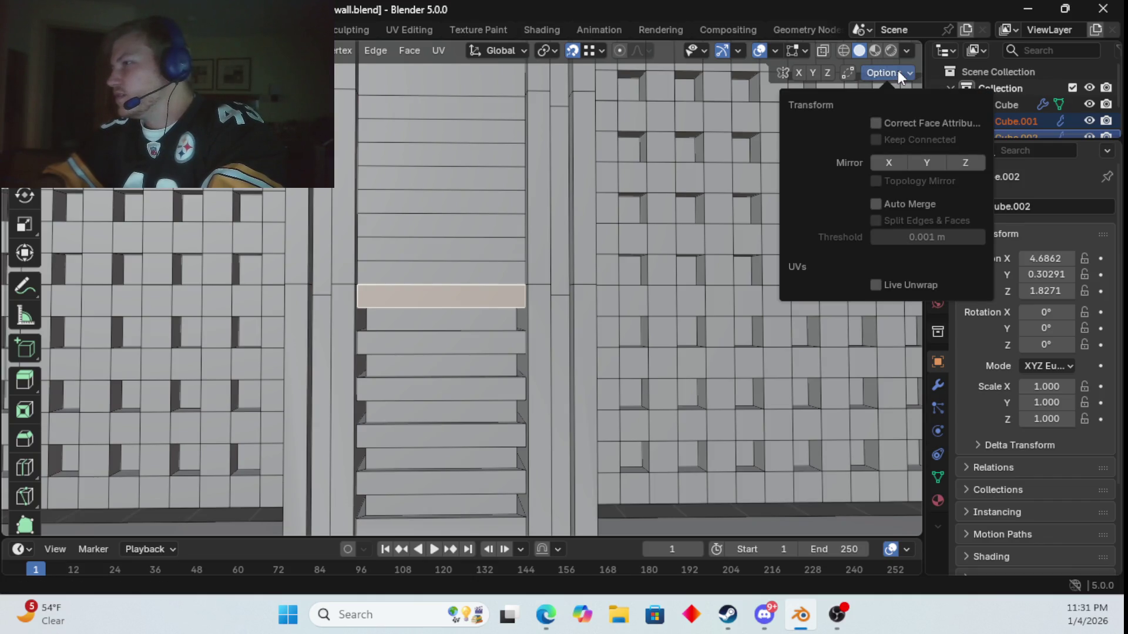
click(897, 70)
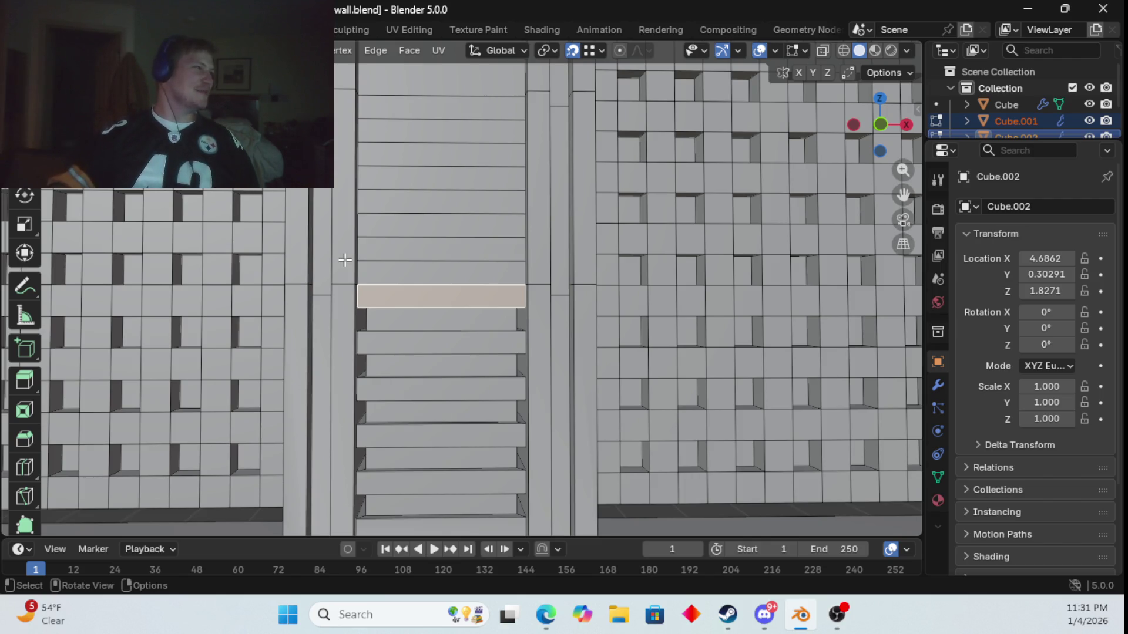
- Select the ring of cut edges and remove the seven horizontal cuts, leaving a four-cut preview
ctrl+alt+click(435, 237)
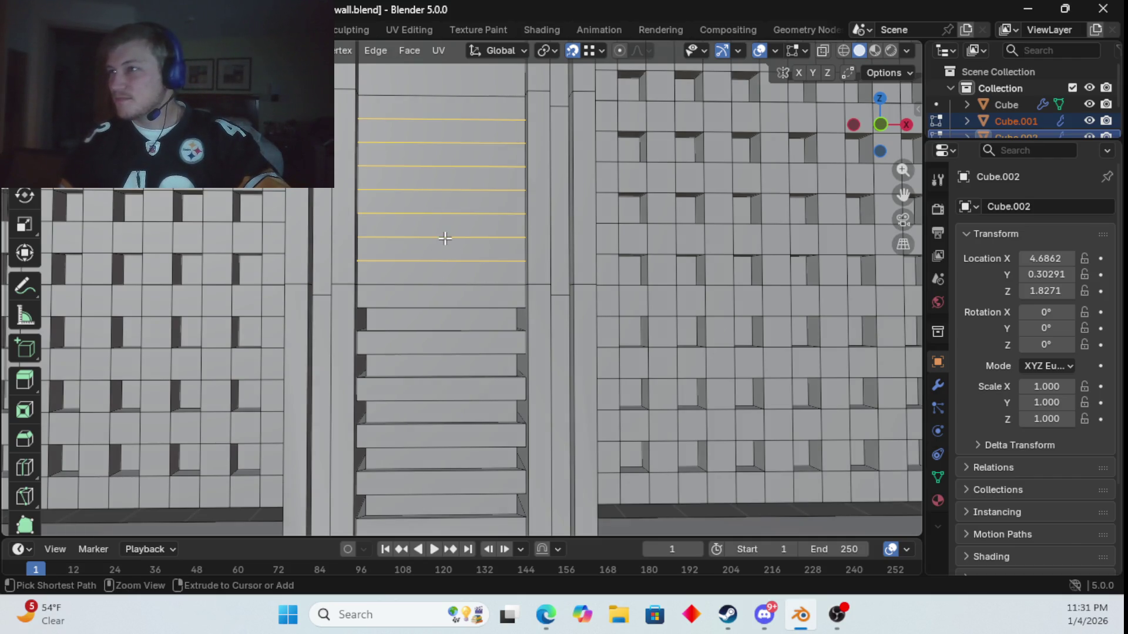
key(alt+a)
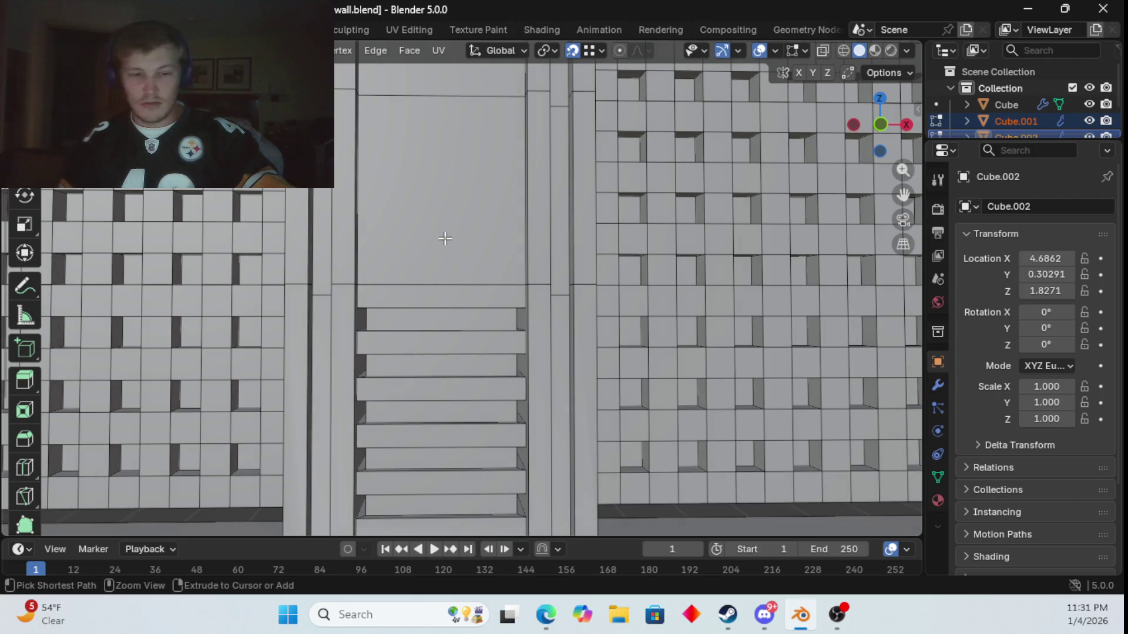
key(ctrl+r)
scroll(387, 145, up, 7)
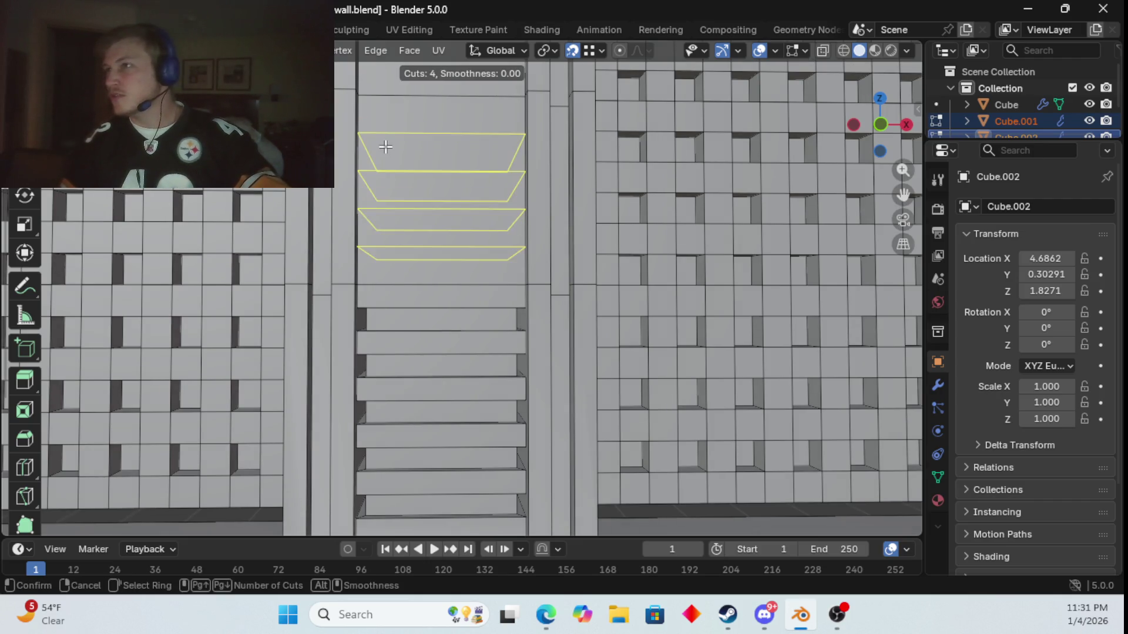
- Place eight evenly centred loop cuts on the pillar panel and clear the selection
click(385, 146)
right_click(386, 146)
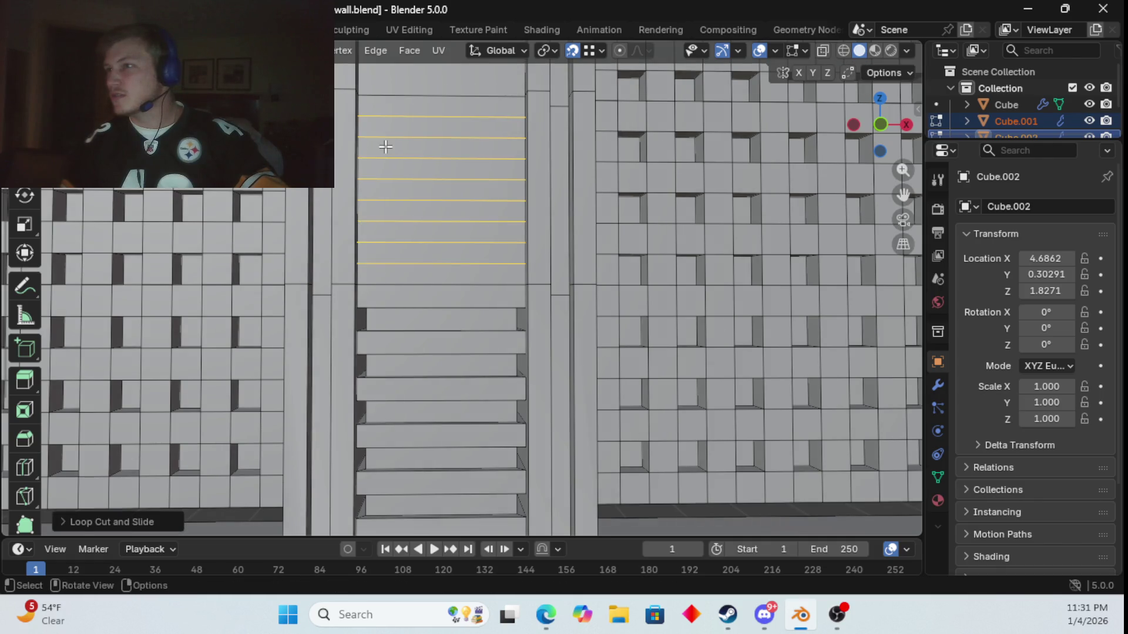
shift+scroll(409, 237, up, 5)
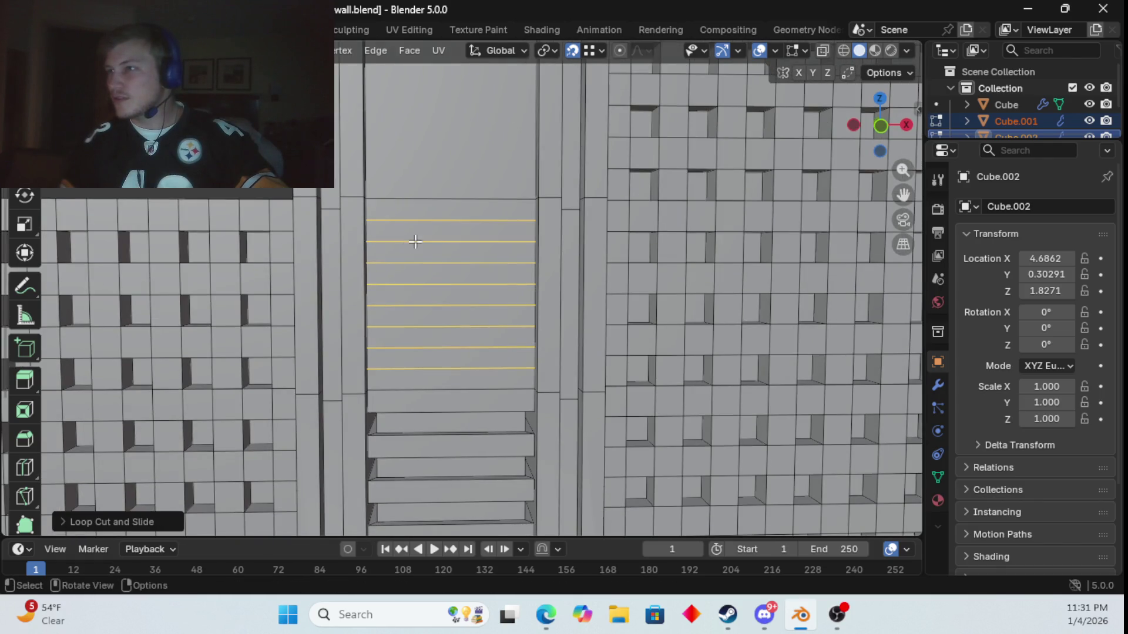
click(576, 93)
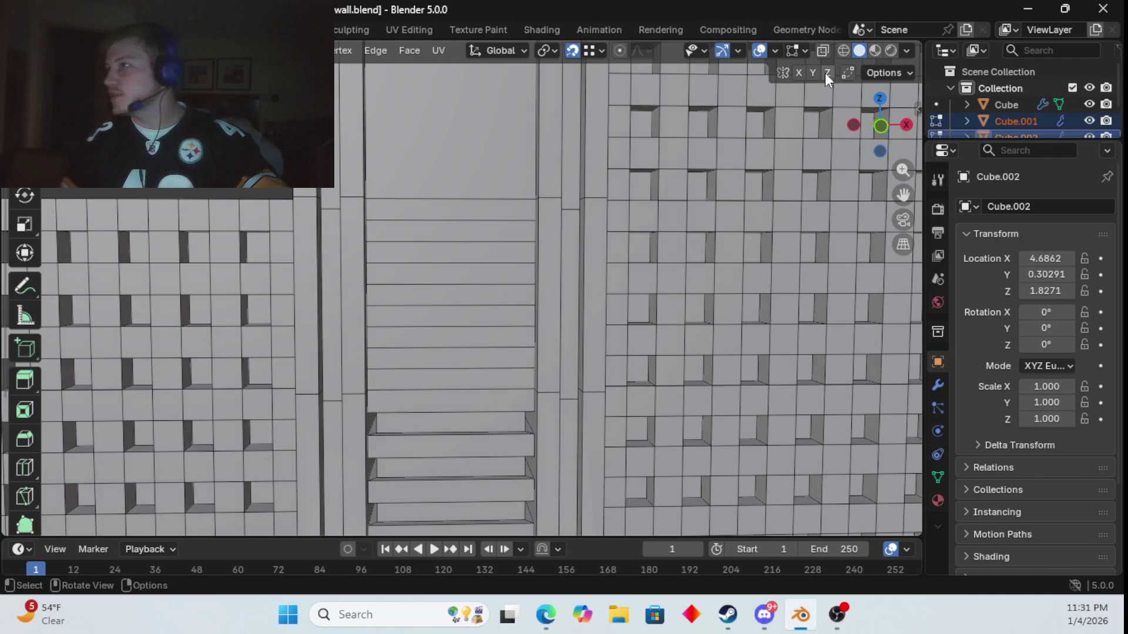
- Turn on X-ray and zoom in on the stacked slat inset
click(824, 50)
scroll(513, 266, up, 3)
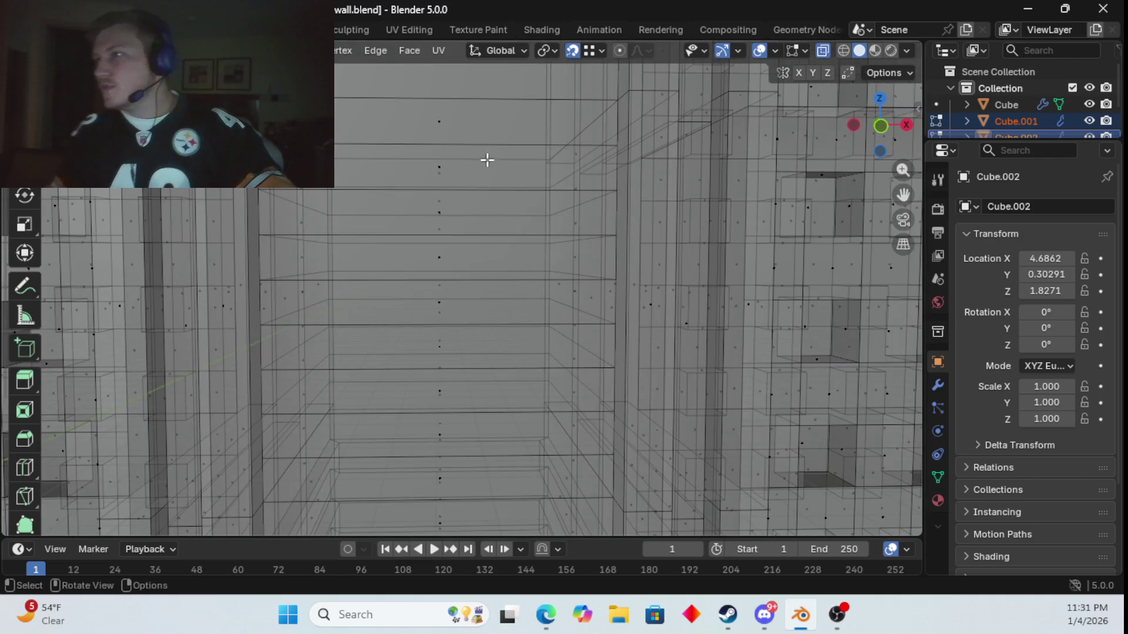
scroll(487, 159, down, 3)
mouse_move(503, 196)
shift+middle_down()
mouse_move(503, 247)
mouse_move(503, 214)
shift+middle_up()
scroll(503, 215, up, 3)
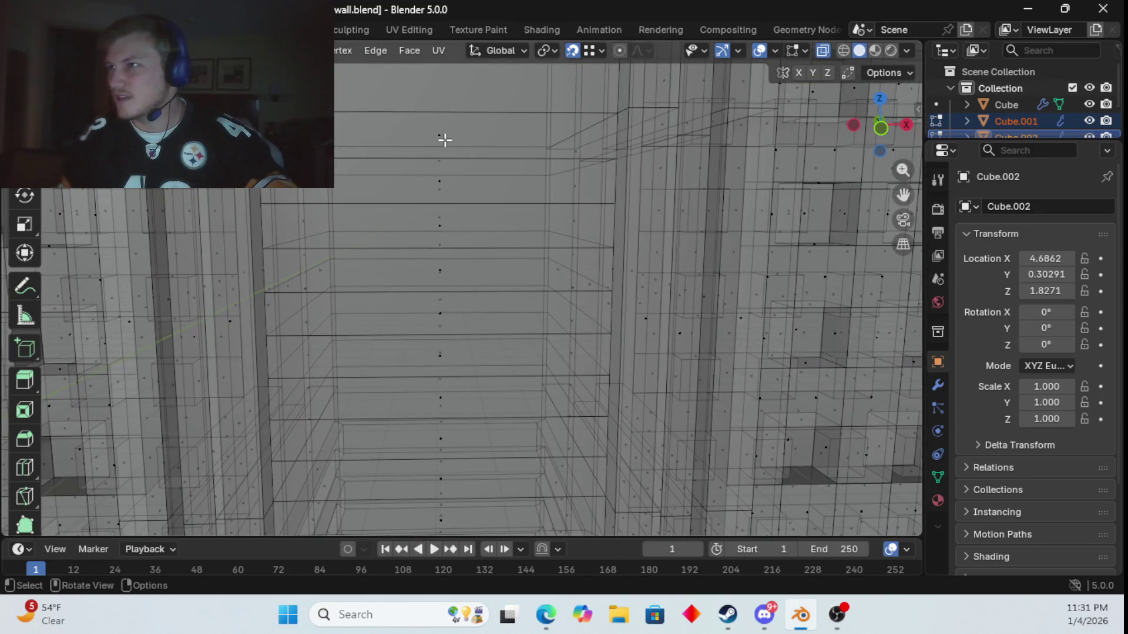
- Select the upper slat front faces across the inset, trimming stray side faces
click(445, 140)
shift+click(373, 164)
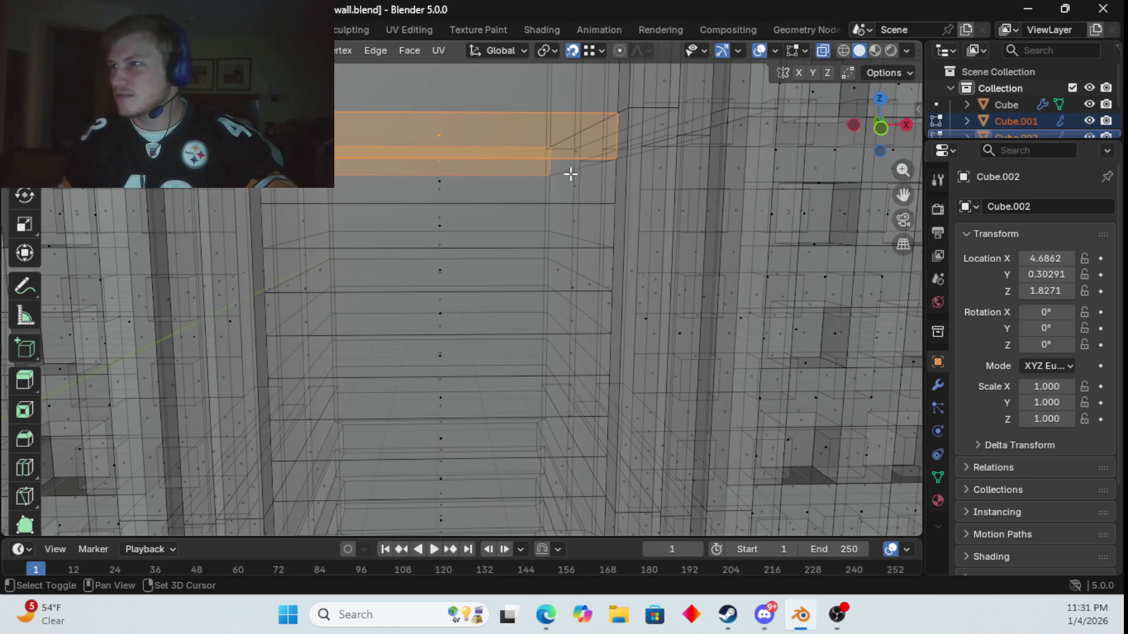
shift+click(581, 152)
shift+click(573, 225)
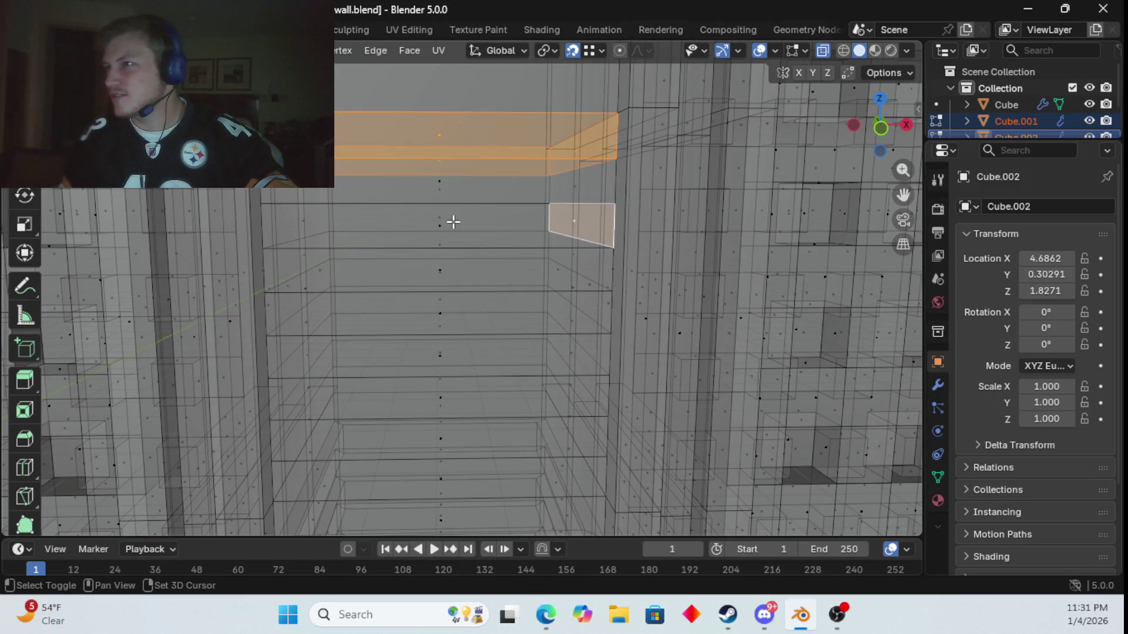
shift+click(451, 223)
shift+click(338, 221)
shift+click(312, 218)
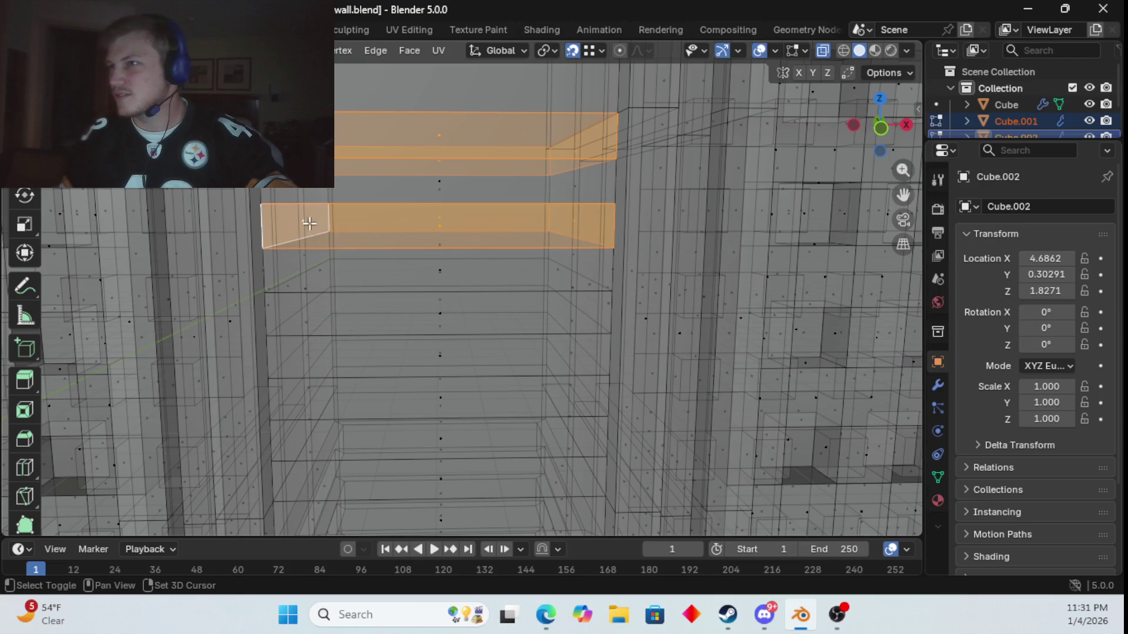
alt+shift+click(316, 293)
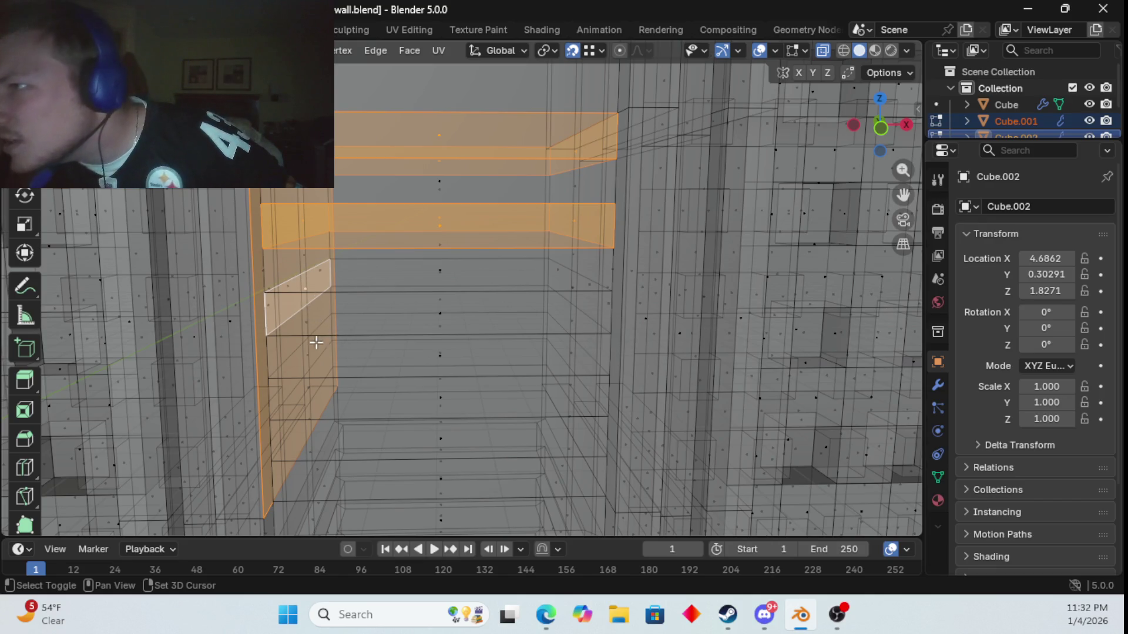
alt+shift+click(298, 304)
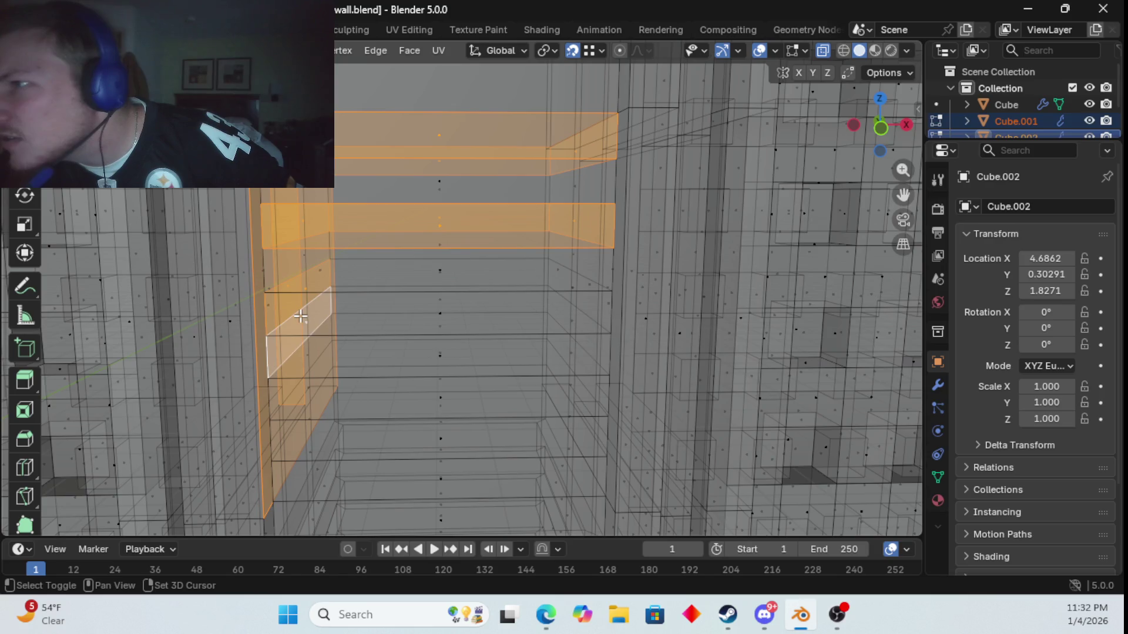
alt+shift+click(288, 285)
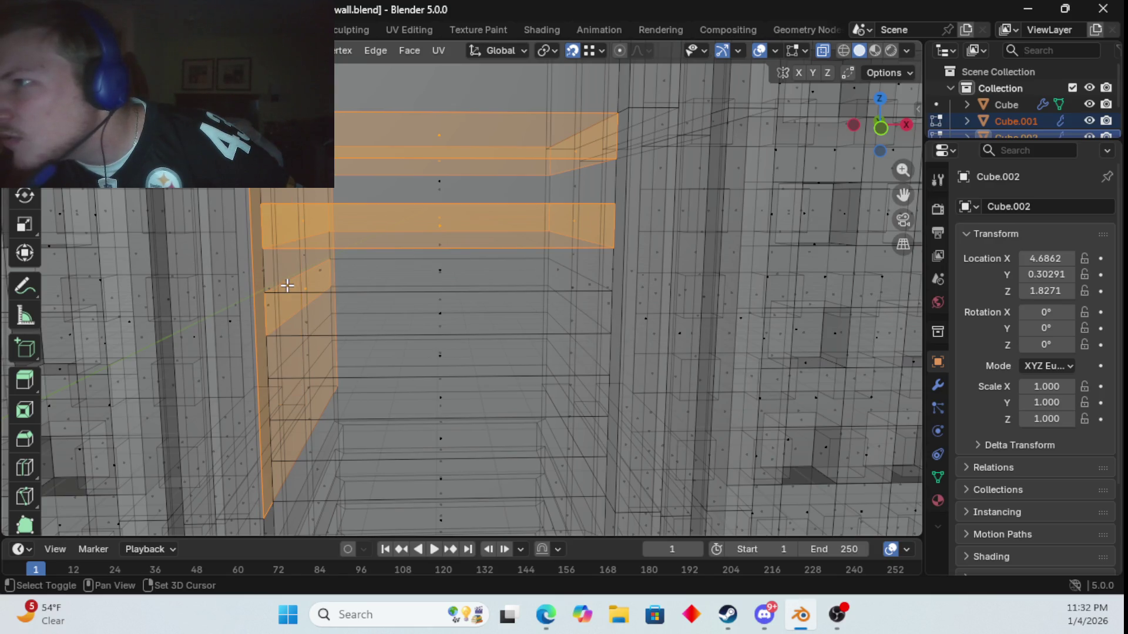
- Add the middle and lower slat strips, dropping the bottom strip and the slanted side faces
middle_drag(336, 309, 329, 304)
alt+shift+click(322, 301)
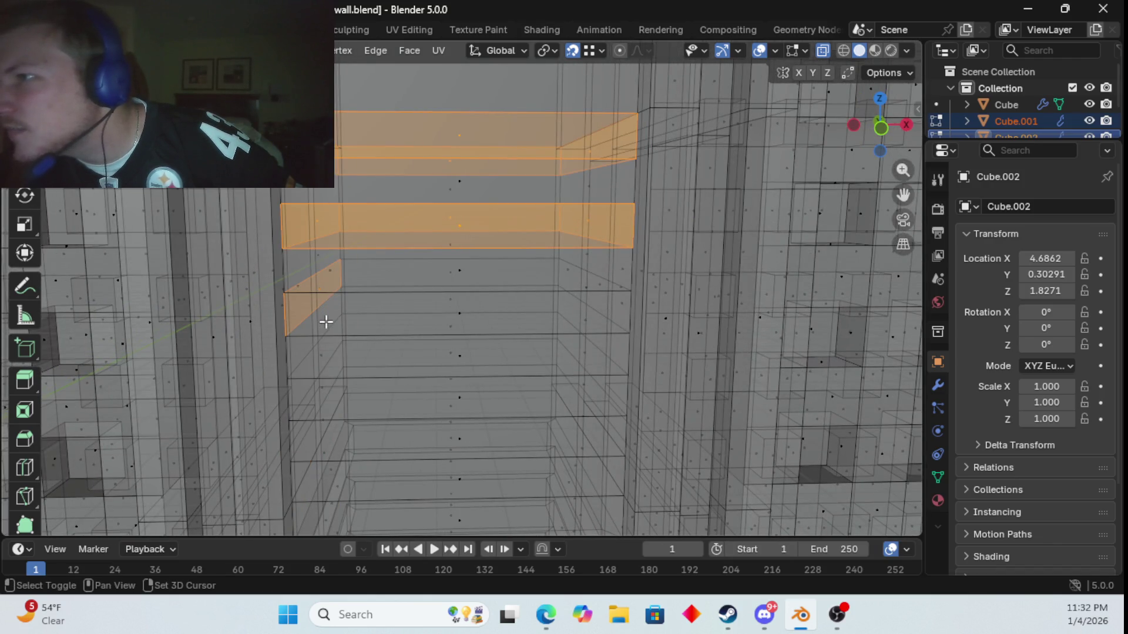
shift+click(324, 354)
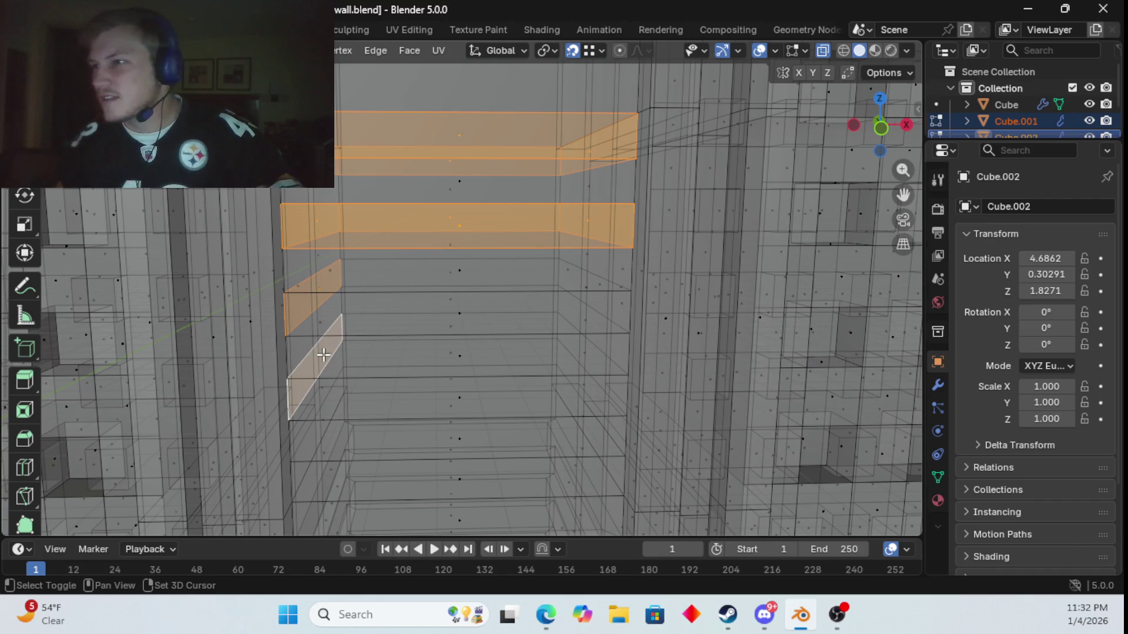
shift+click(455, 442)
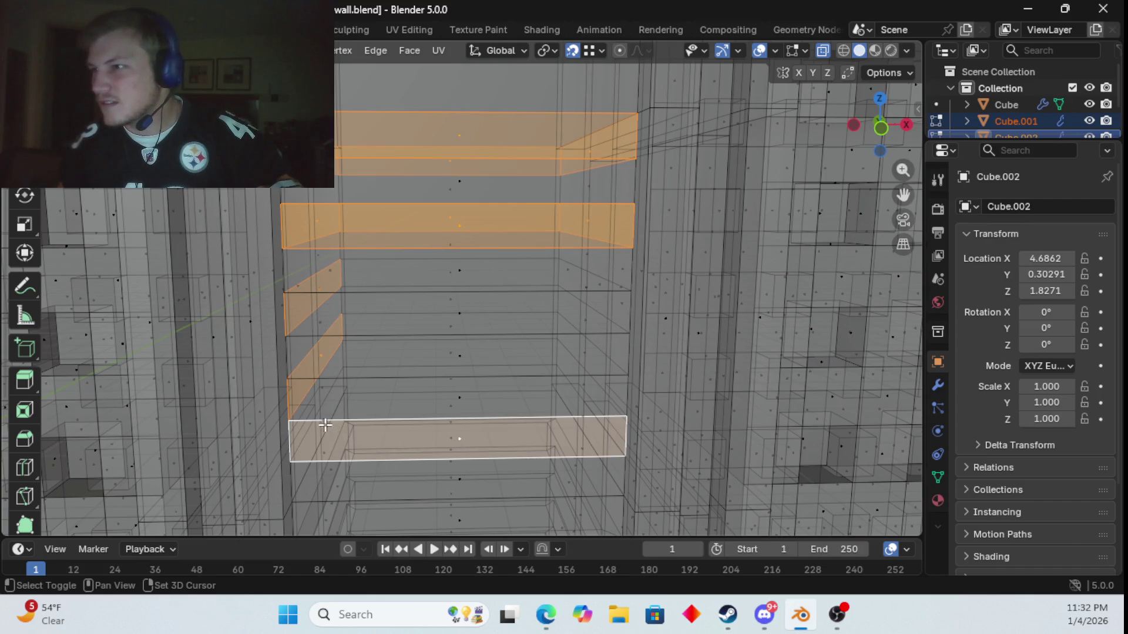
shift+click(459, 439)
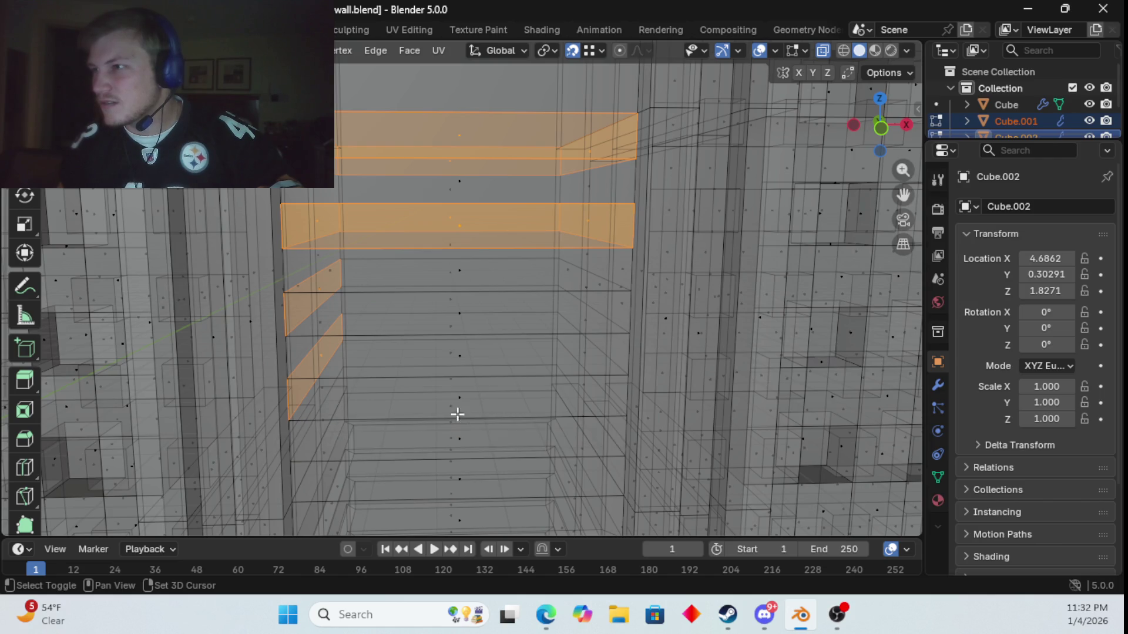
shift+click(457, 399)
shift+click(452, 326)
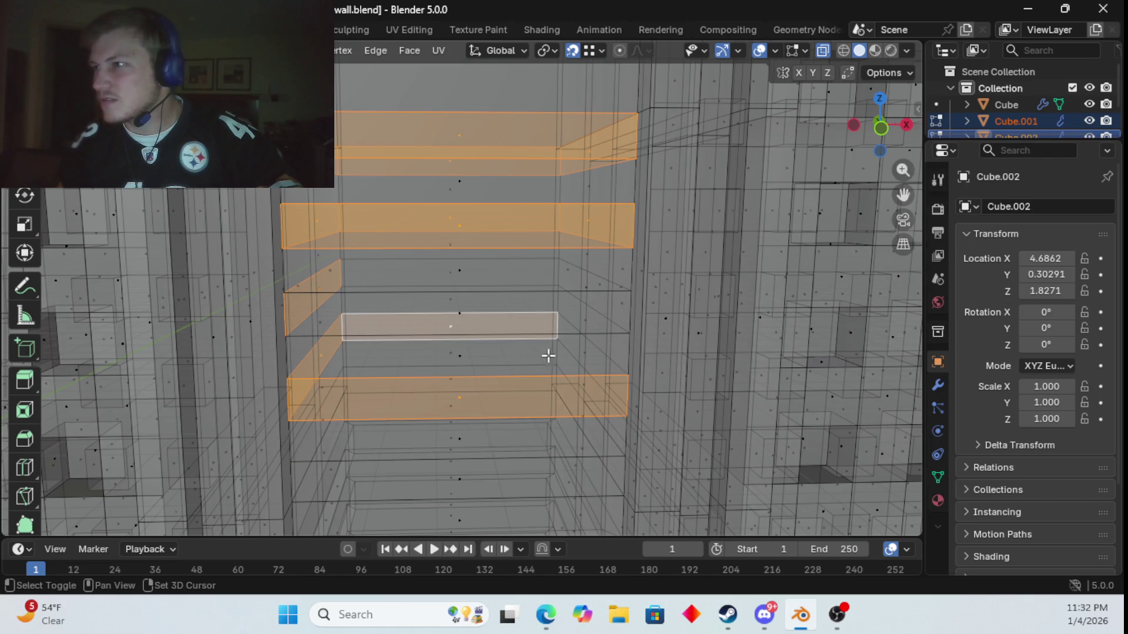
shift+click(586, 353)
shift+click(446, 270)
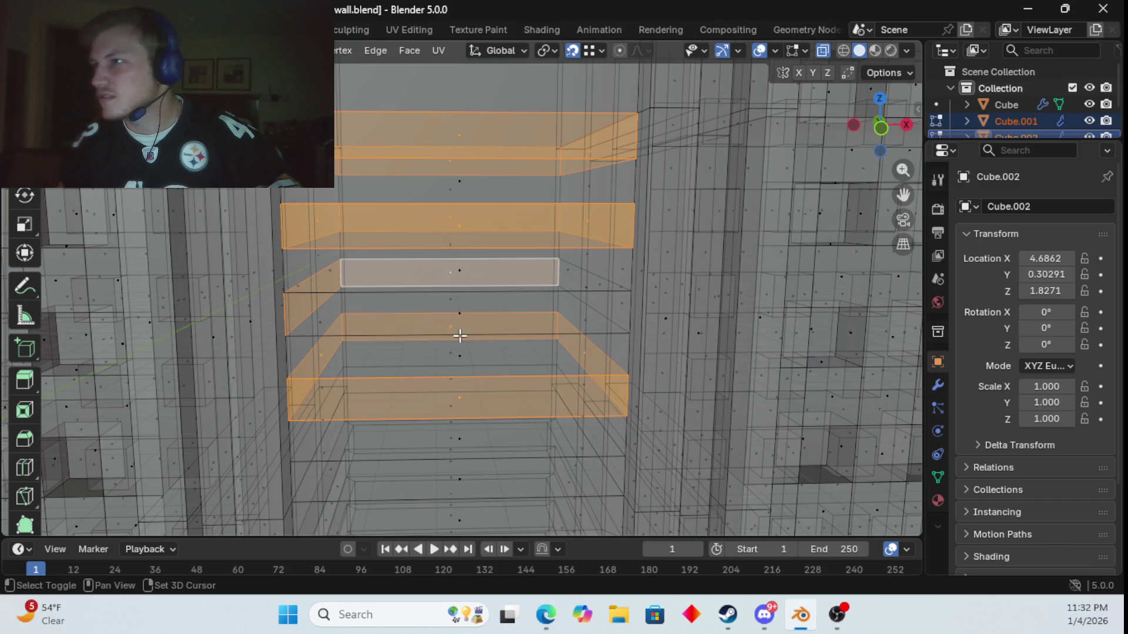
shift+click(464, 310)
shift+click(563, 308)
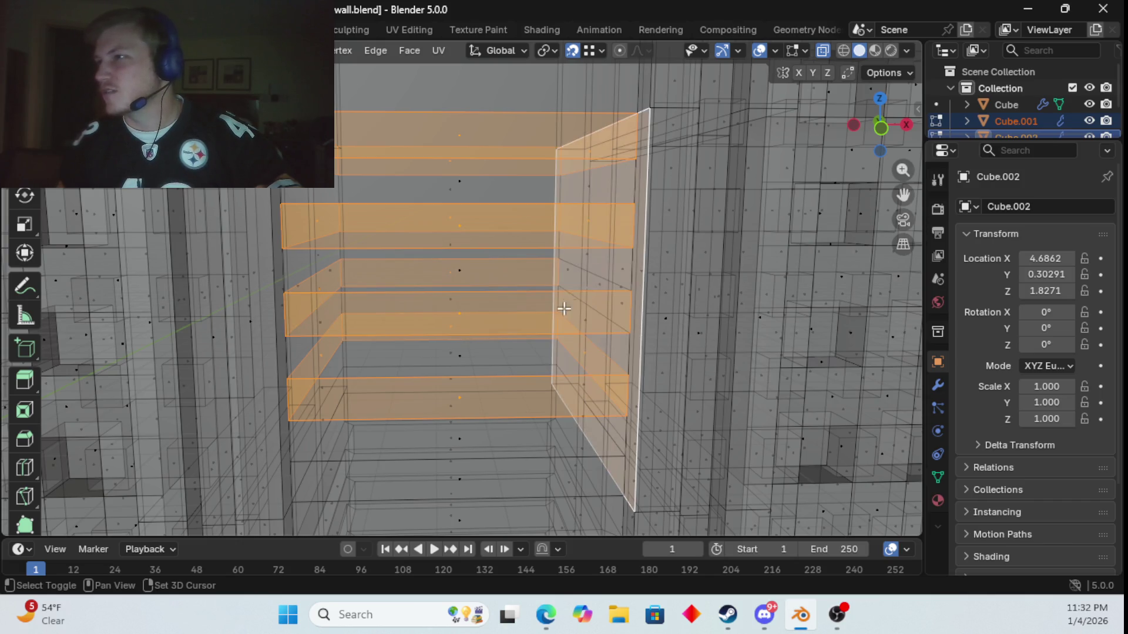
shift+click(580, 302)
shift+click(586, 289)
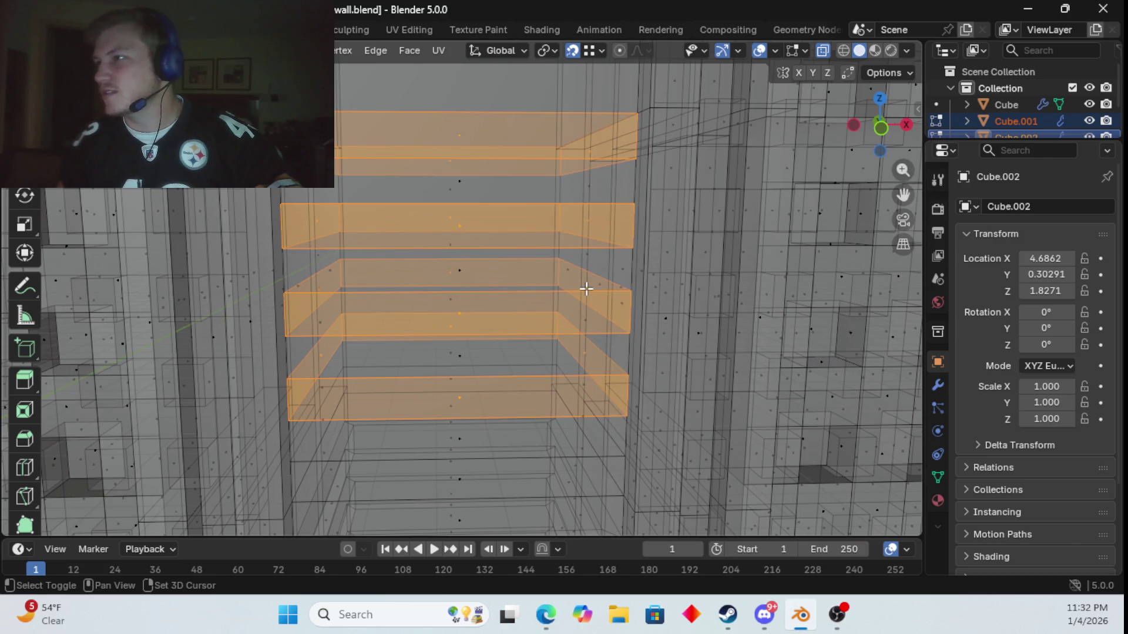
- Add the remaining slat faces, deselect the last two, and orbit to face the wall
shift+scroll(594, 307, down, 3)
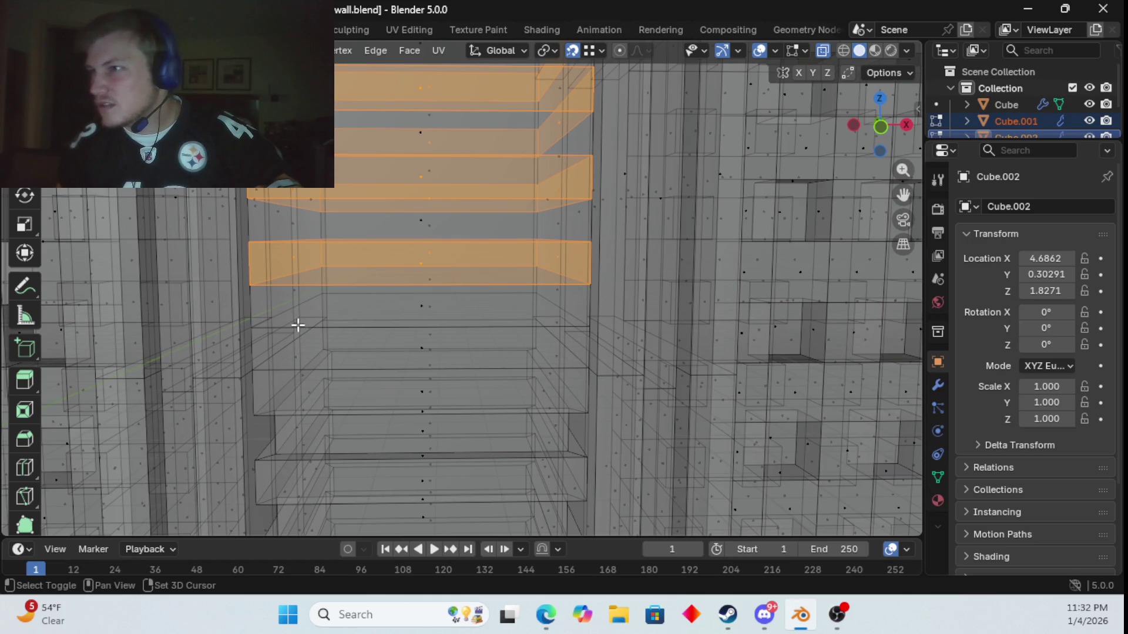
shift+click(298, 325)
shift+click(434, 318)
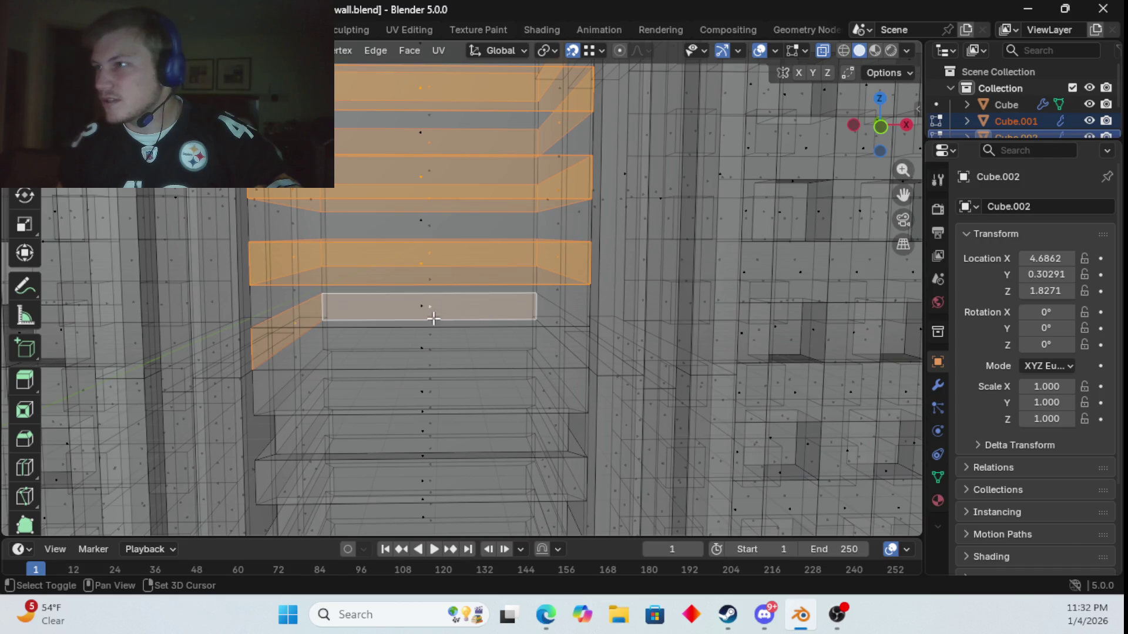
shift+click(418, 350)
shift+click(564, 322)
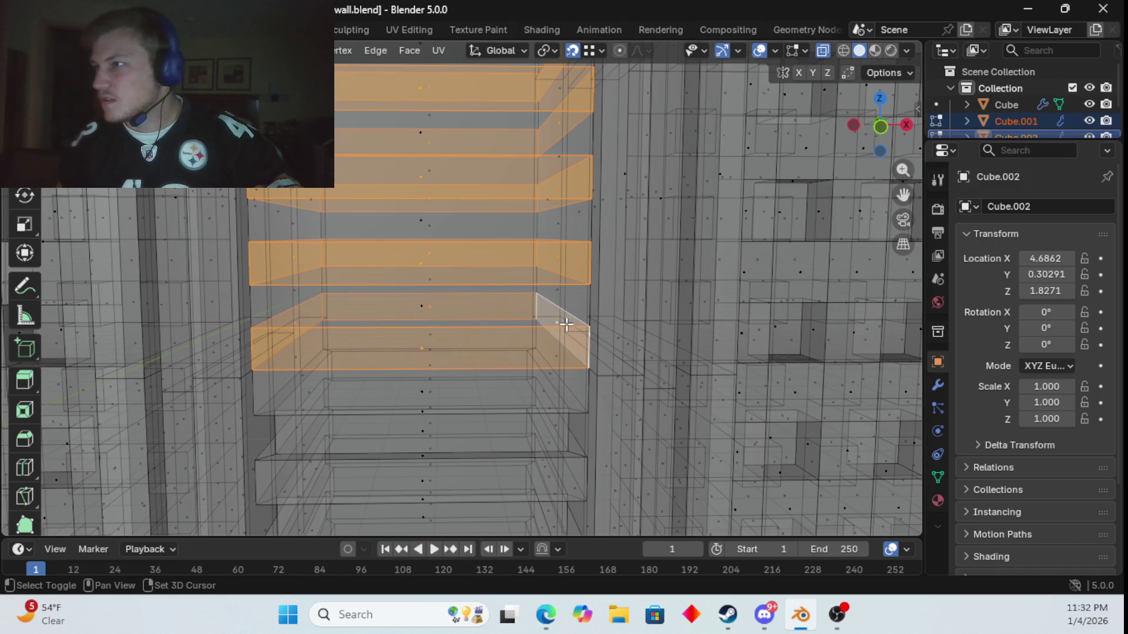
mouse_move(564, 323)
middle_down()
mouse_move(573, 345)
mouse_move(536, 308)
mouse_move(541, 251)
middle_up()
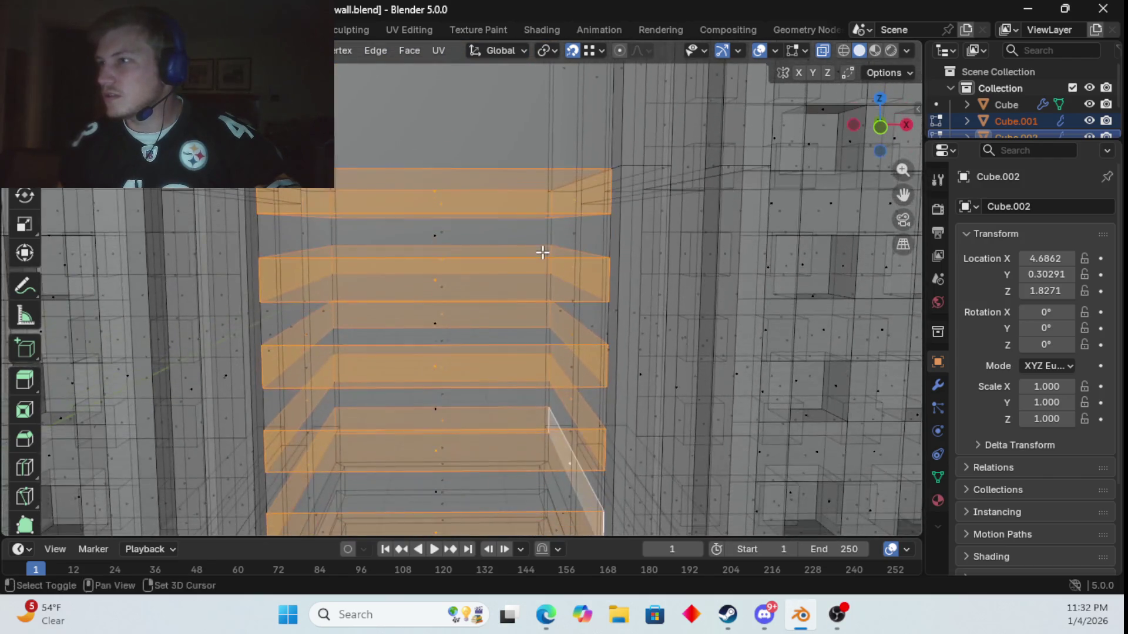
scroll(542, 254, down, 3)
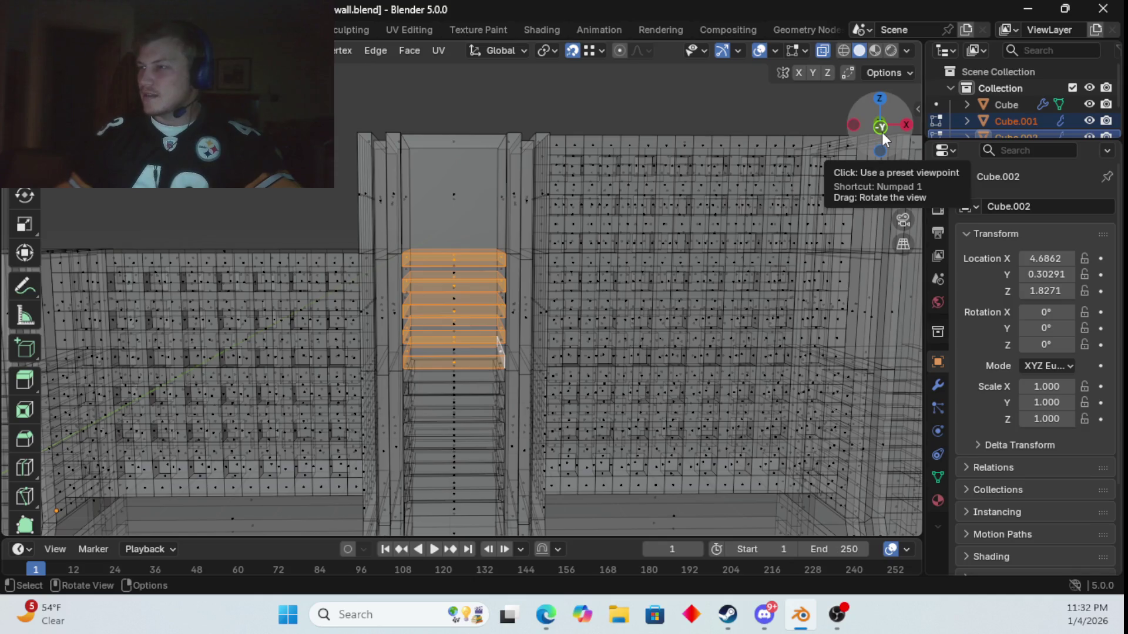
- Return to solid shading and extrude the selected slat faces a short distance, cancelling the rescale
click(823, 49)
key(e)
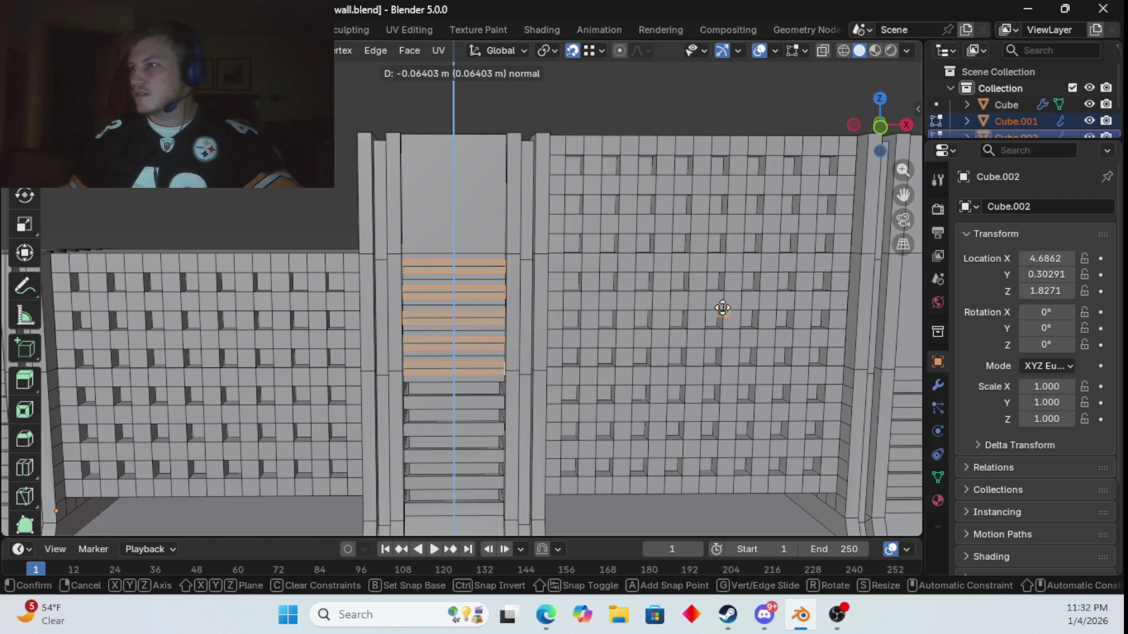
click(723, 308)
key(s)
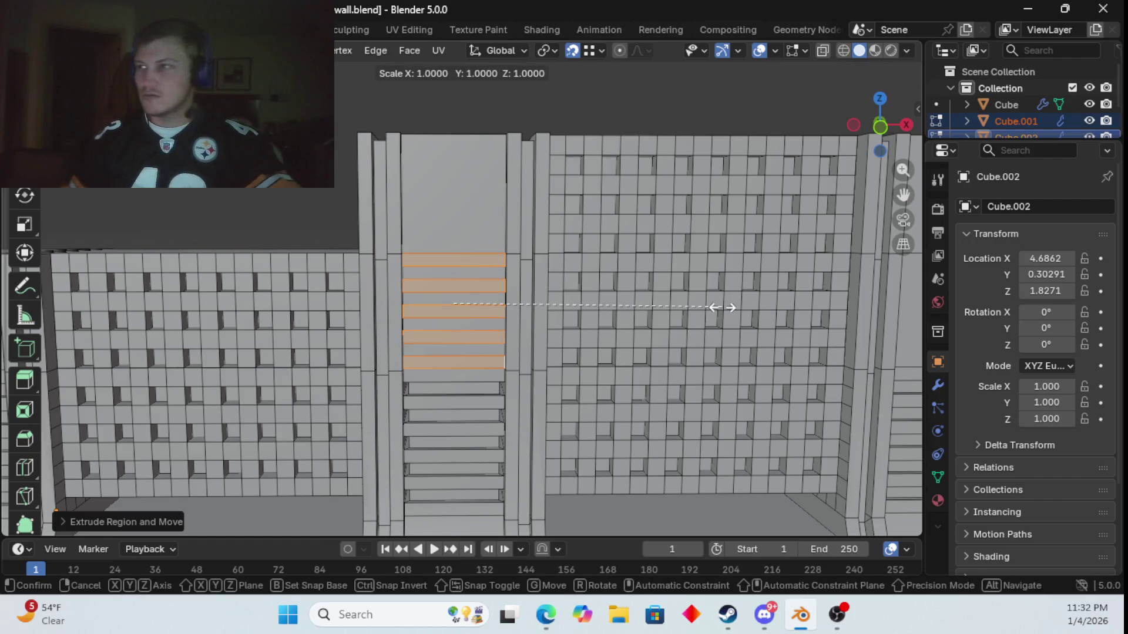
key(shift+z)
key(shift+z)
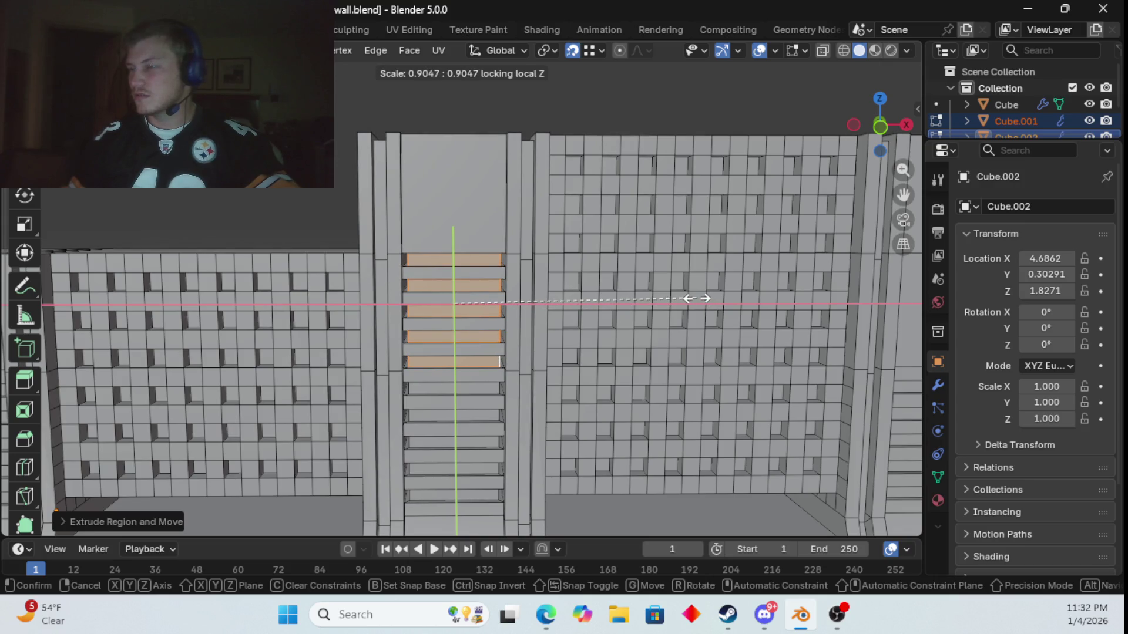
key(Escape)
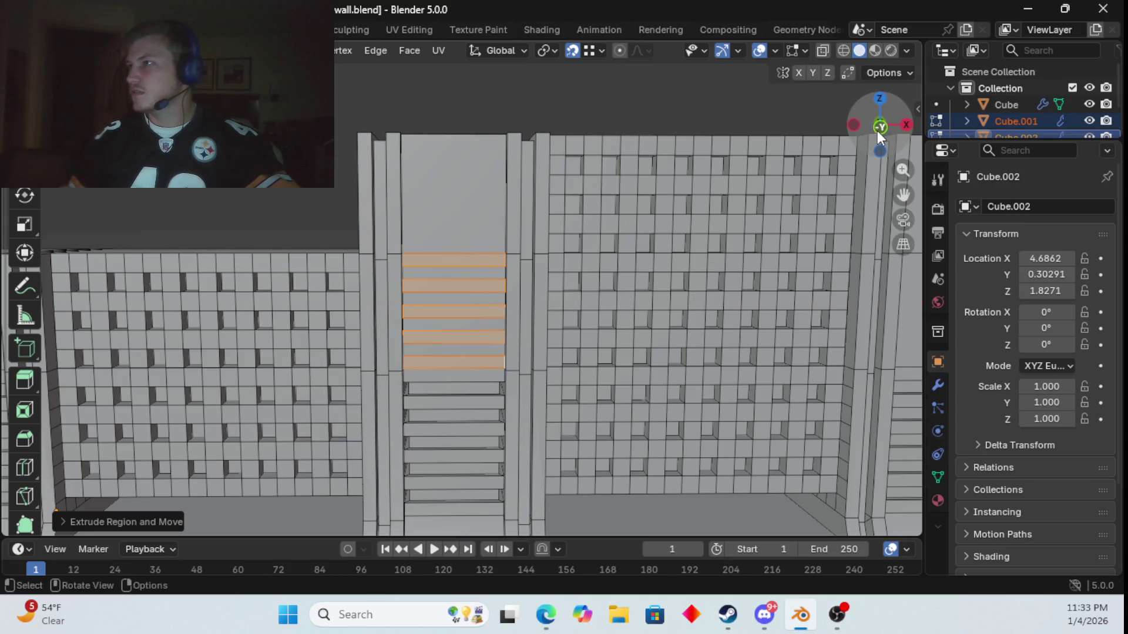
click(876, 130)
- Narrow the extruded slat faces to about 0.9 with Z locked, redoing the scale after a stray select-all
scroll(672, 297, up, 6)
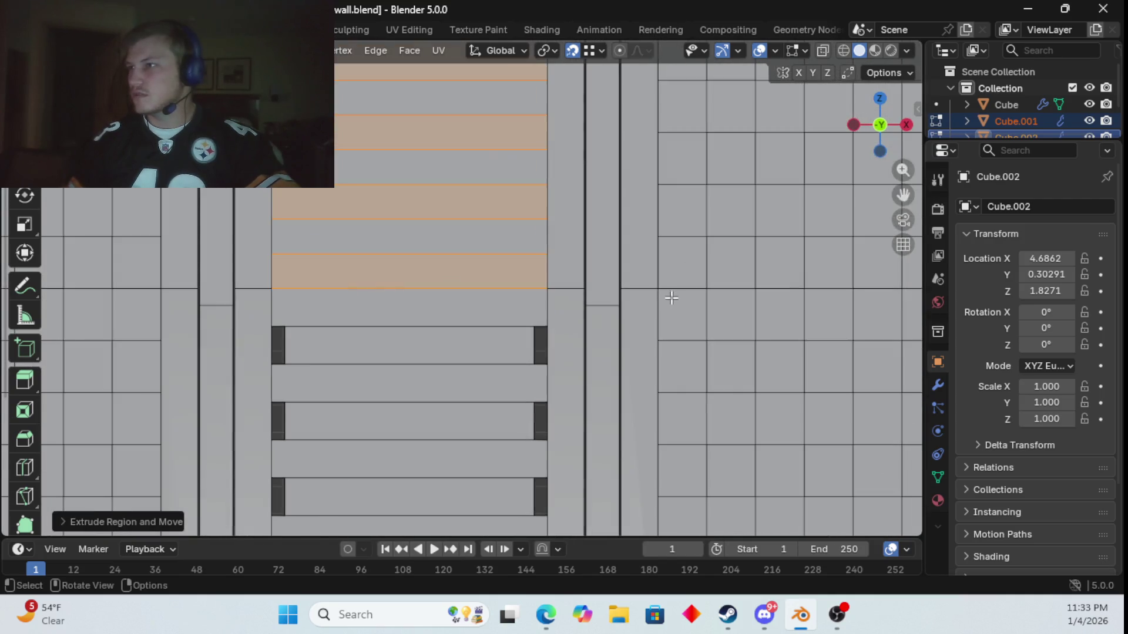
key(s)
key(shift+z)
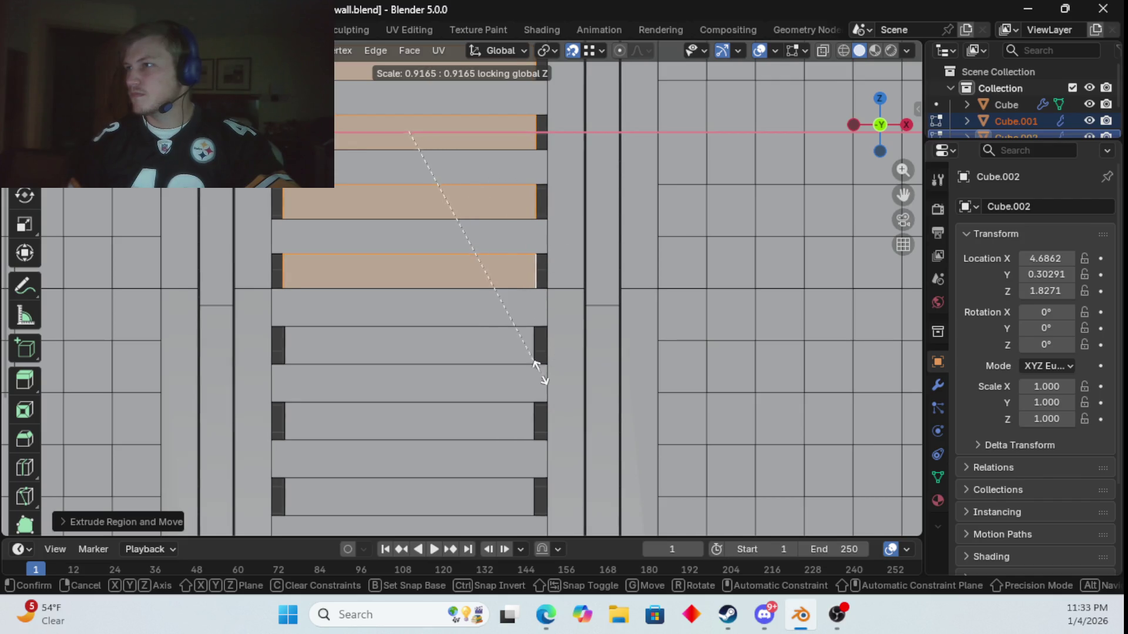
click(566, 231)
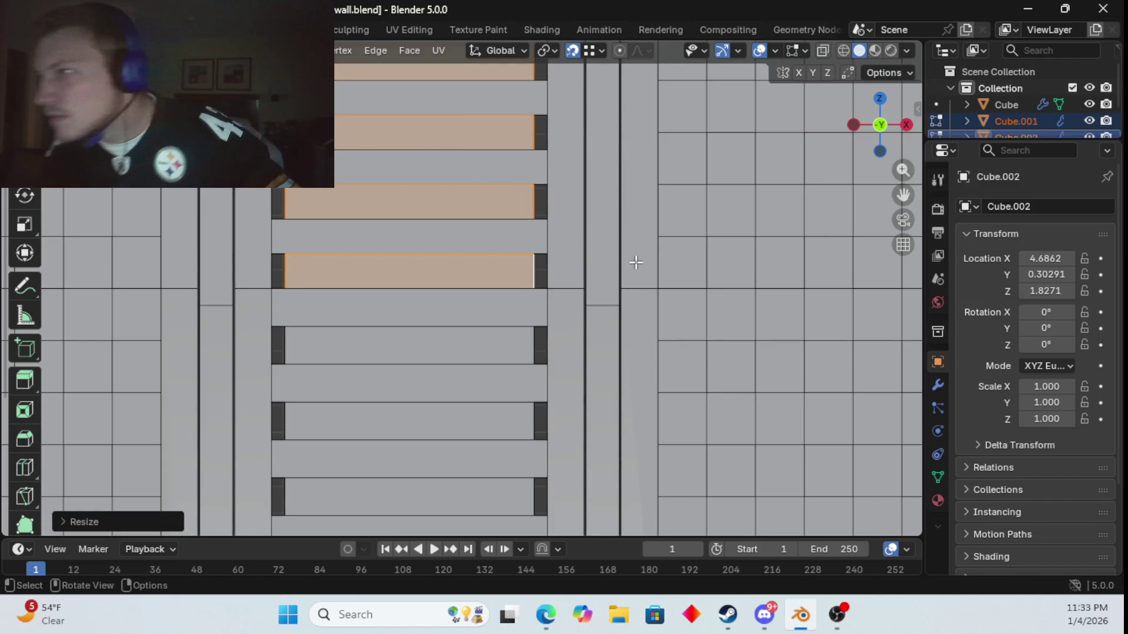
key(a)
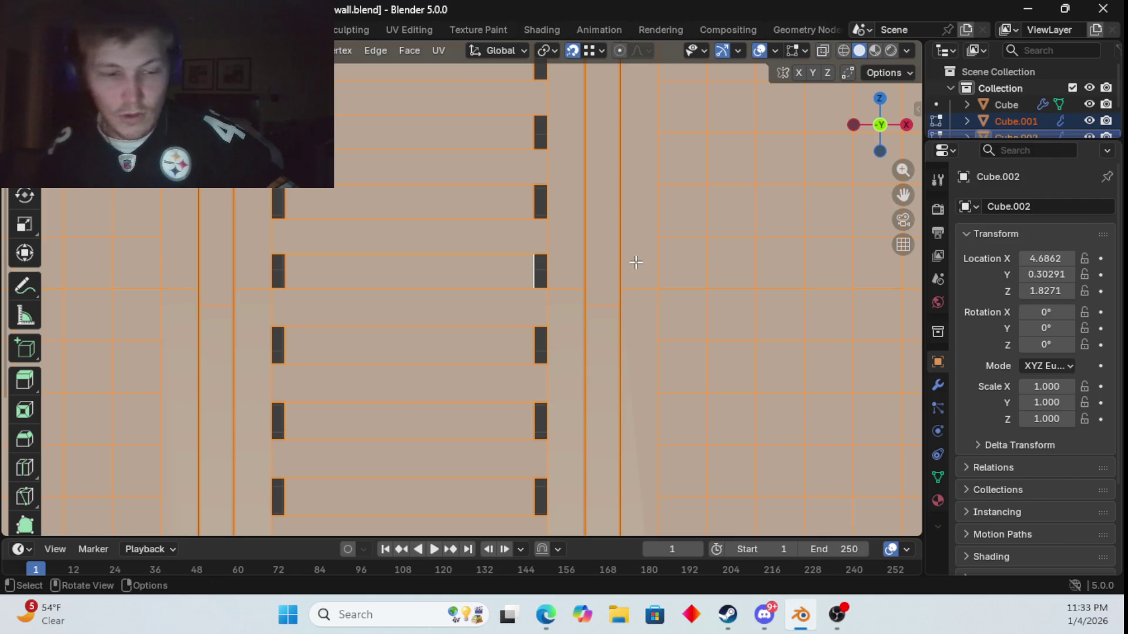
key(ctrl+z)
key(s)
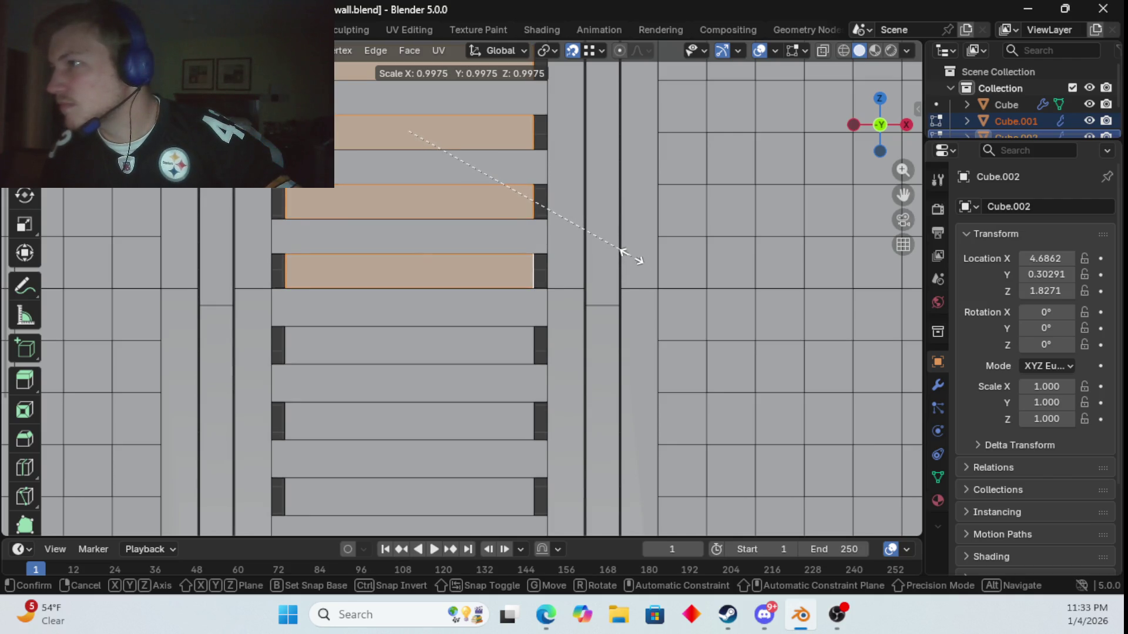
key(shift+z)
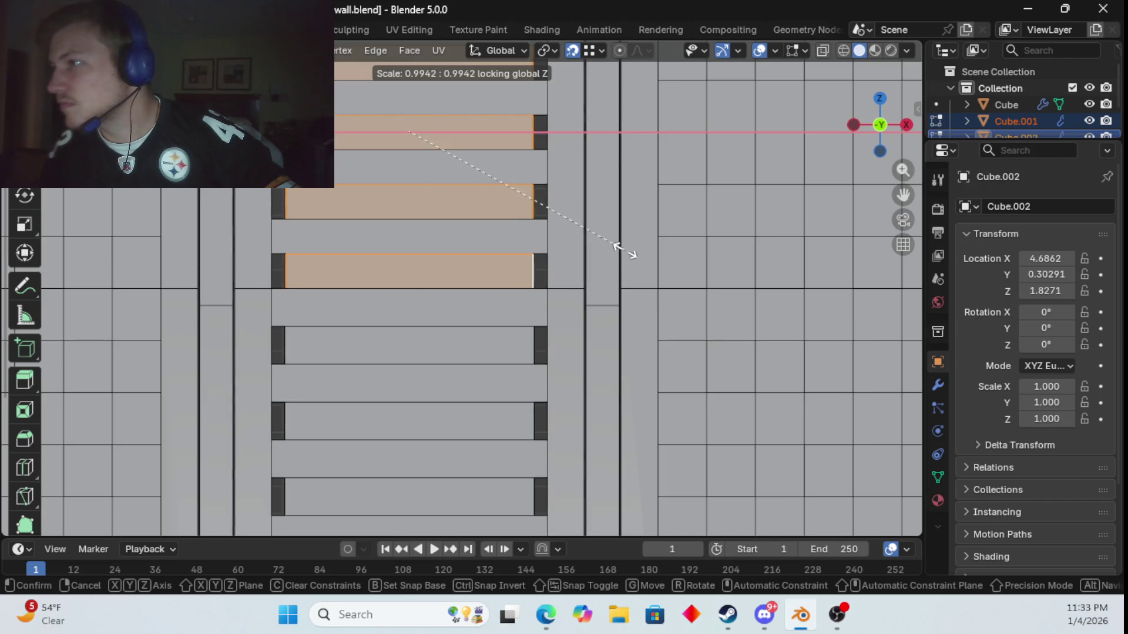
click(617, 245)
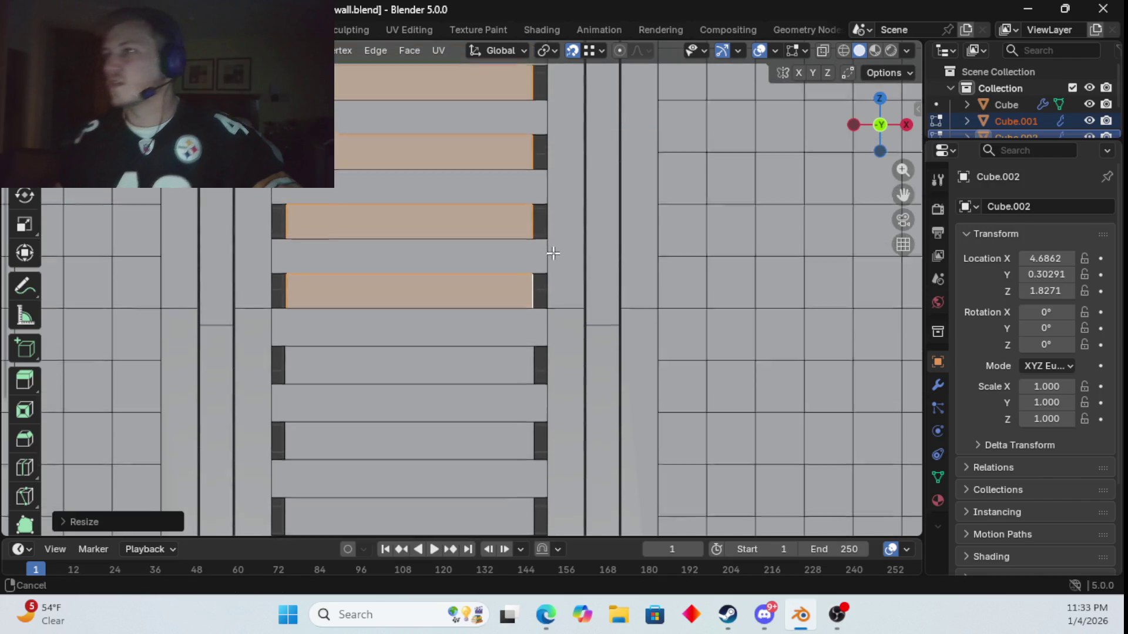
mouse_move(548, 251)
shift+middle_down()
mouse_move(572, 323)
mouse_move(558, 358)
shift+middle_up()
scroll(456, 290, down, 2)
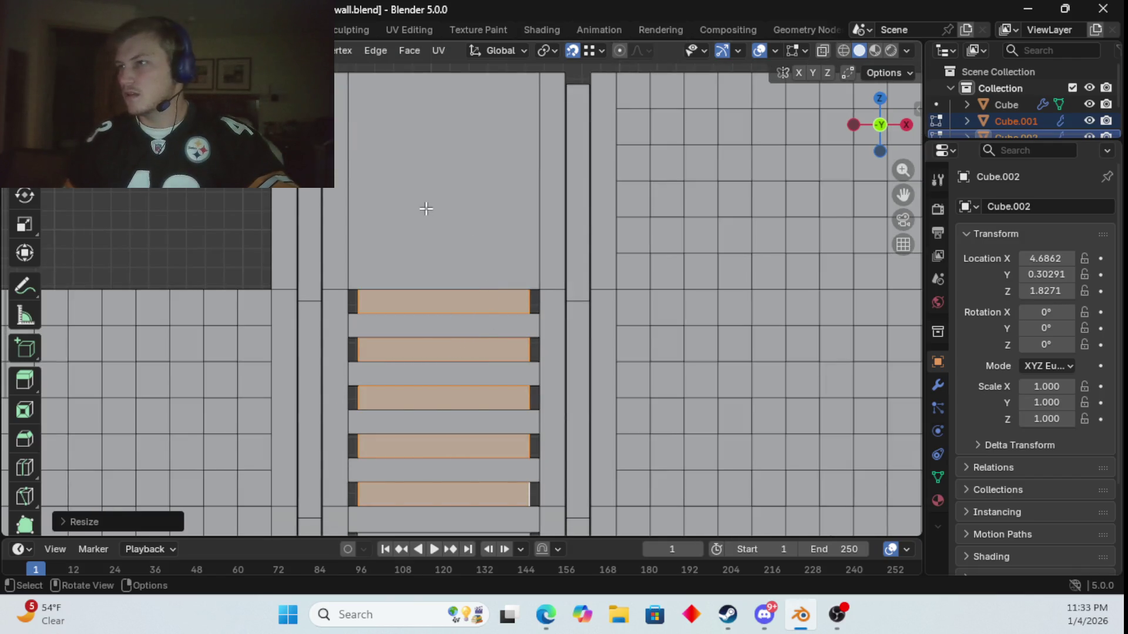
- In X-ray, box-select the faces between the slats across the bay, then orbit to perspective
click(825, 49)
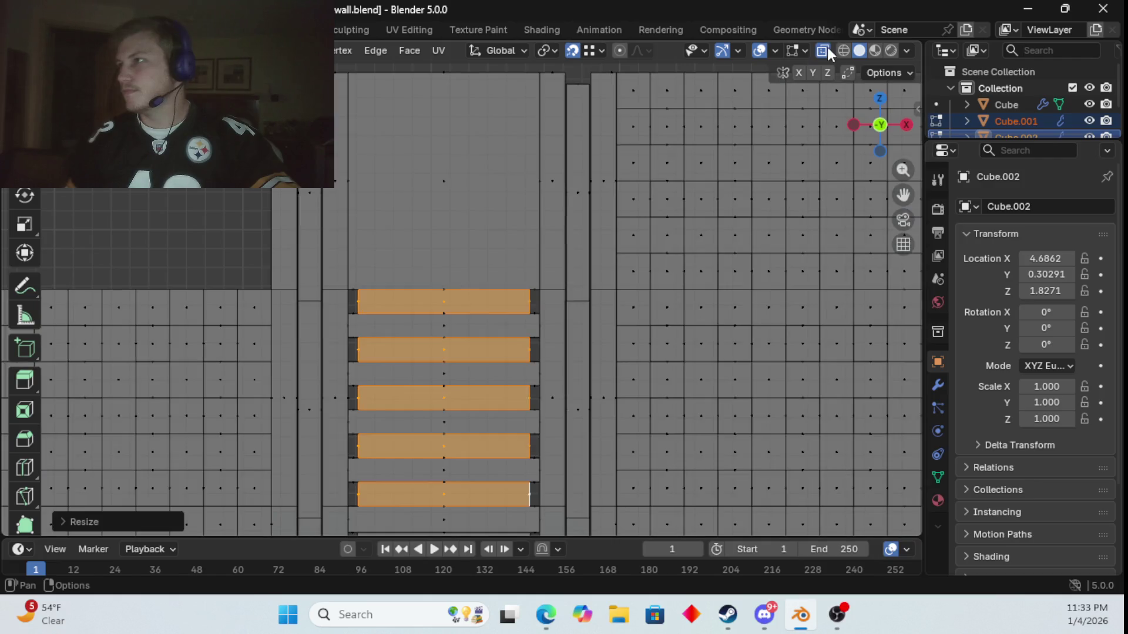
shift+drag(410, 299, 462, 491)
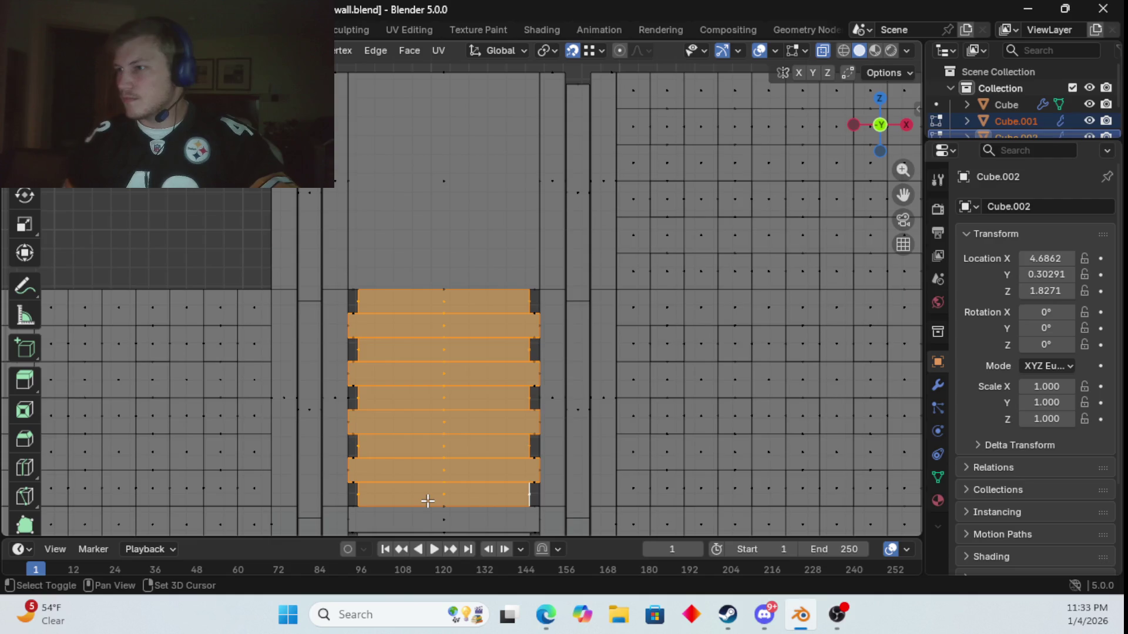
scroll(428, 483, up, 2)
mouse_move(428, 466)
middle_down()
mouse_move(431, 476)
mouse_move(460, 471)
mouse_move(440, 444)
mouse_move(415, 448)
mouse_move(524, 335)
mouse_move(480, 367)
mouse_move(438, 376)
middle_up()
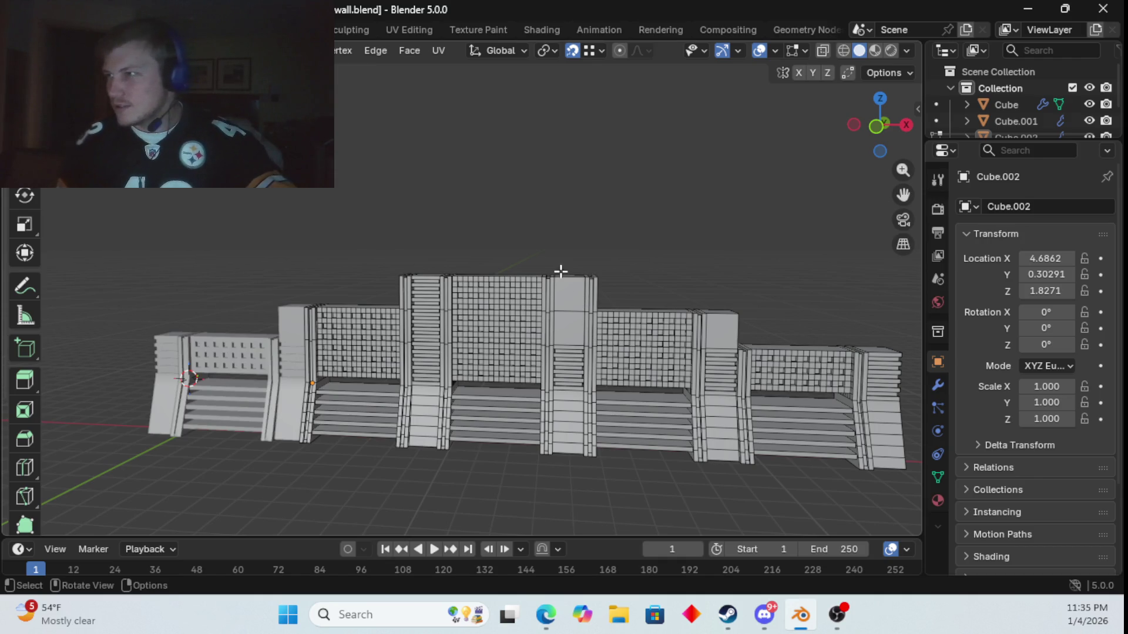
scroll(611, 329, up, 5)
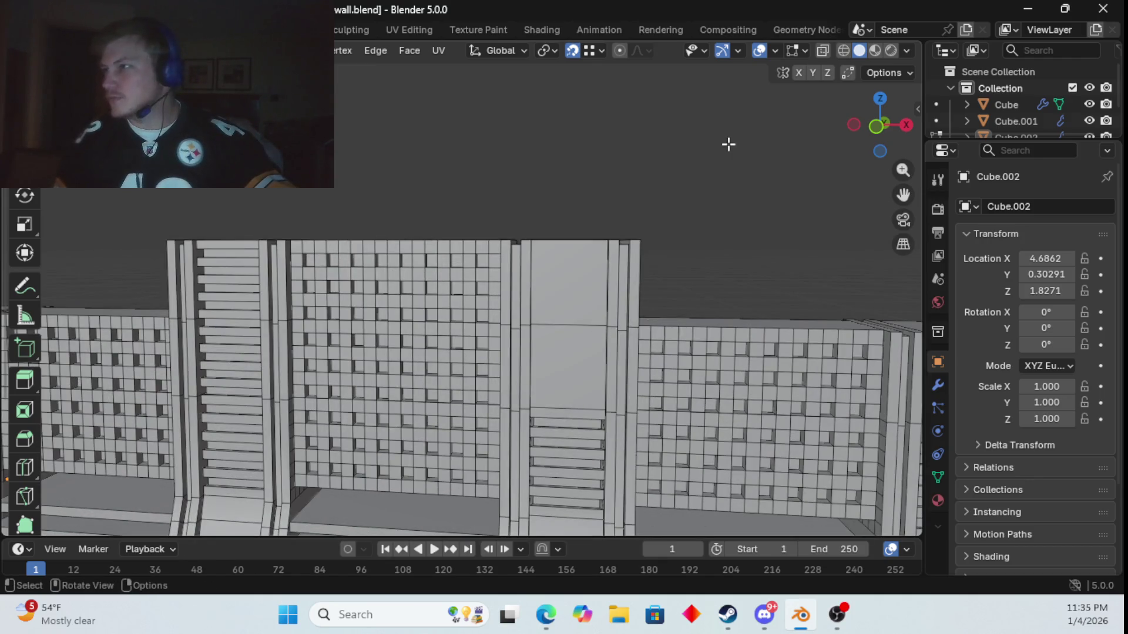
- Turn on X-ray and select the central pillar's top face plus the face just below it
click(821, 53)
shift+click(564, 284)
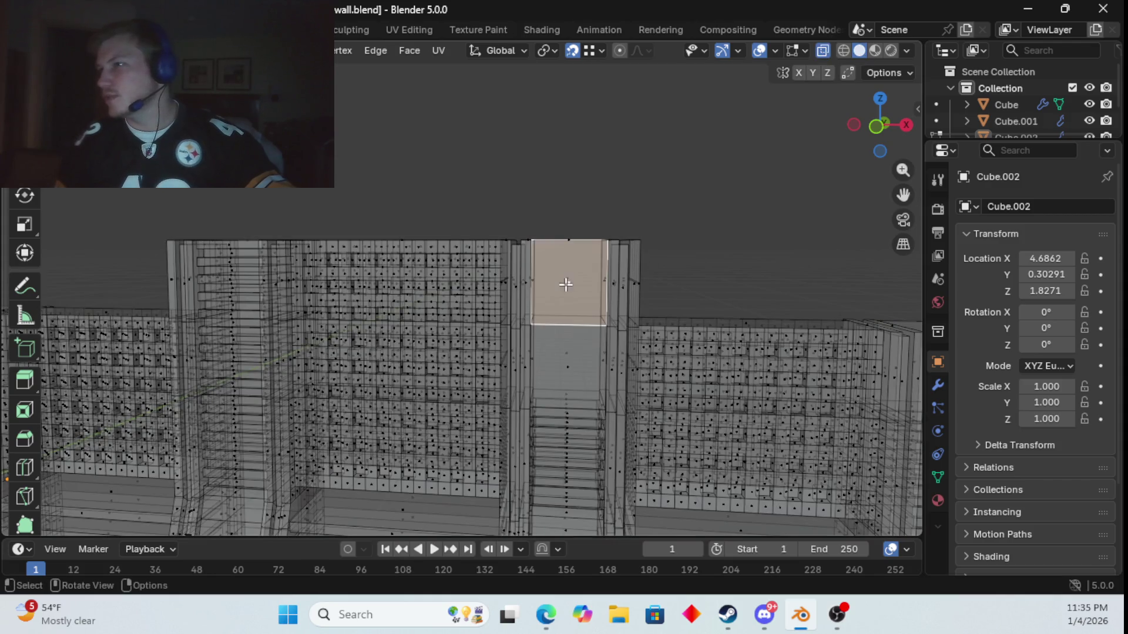
shift+click(574, 249)
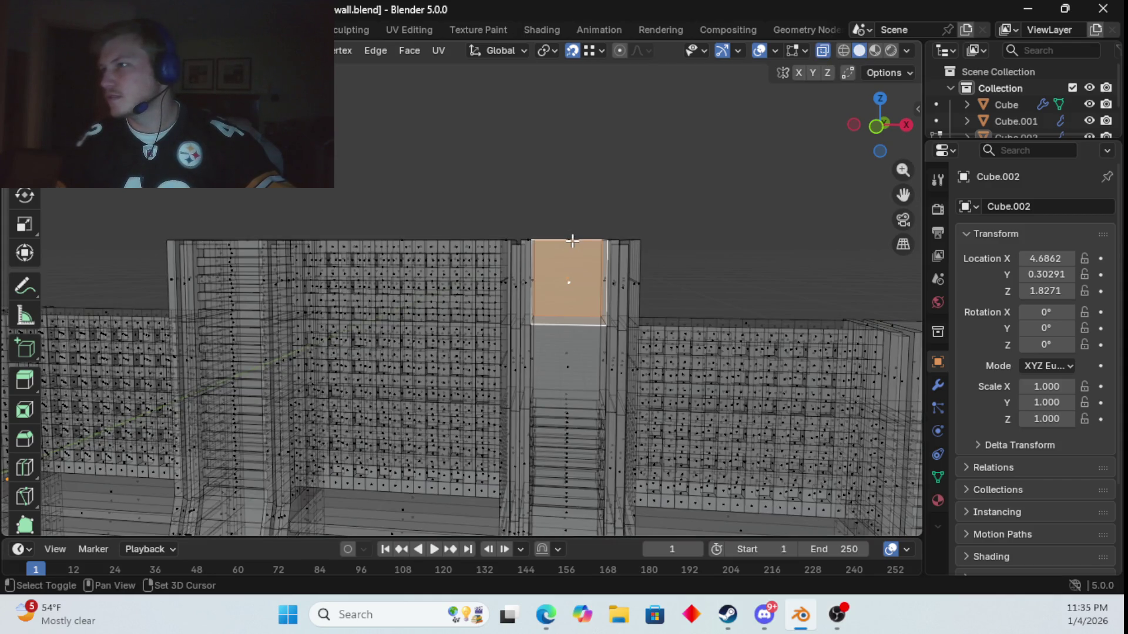
shift+click(572, 241)
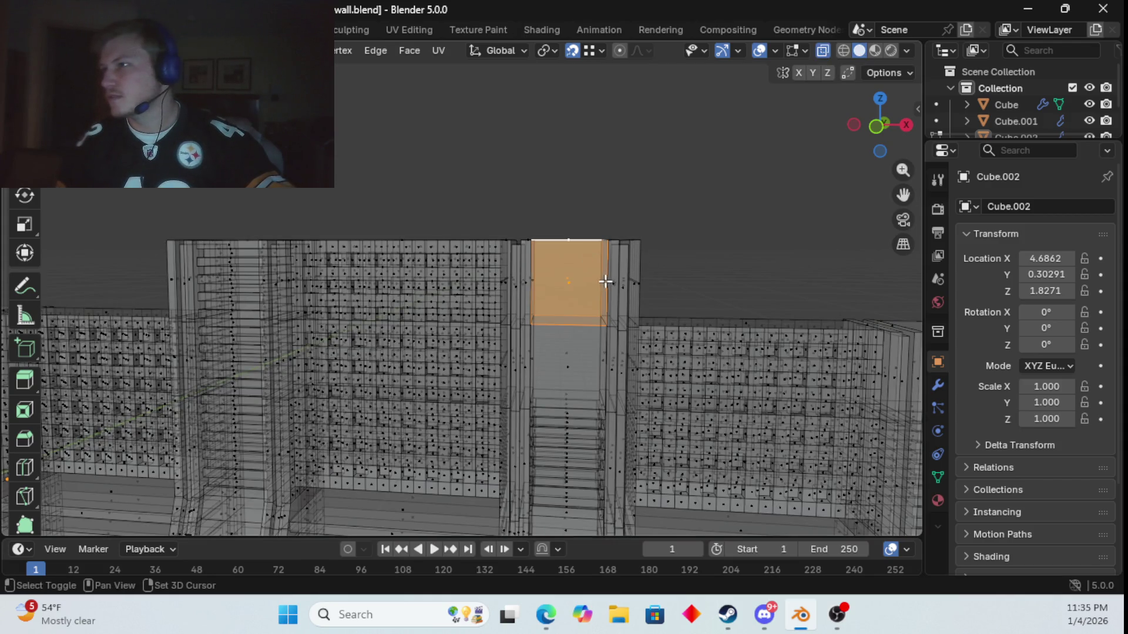
shift+click(569, 330)
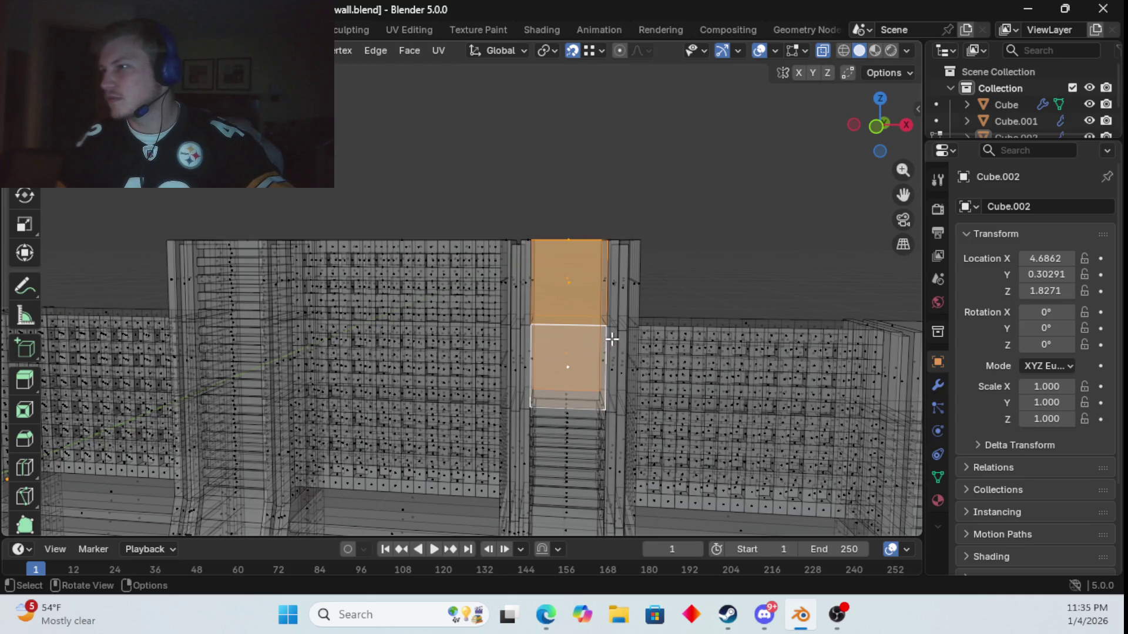
scroll(609, 335, up, 5)
shift+middle_drag(659, 347, 576, 355)
- Clear the face selection and return to Object Mode
click(727, 300)
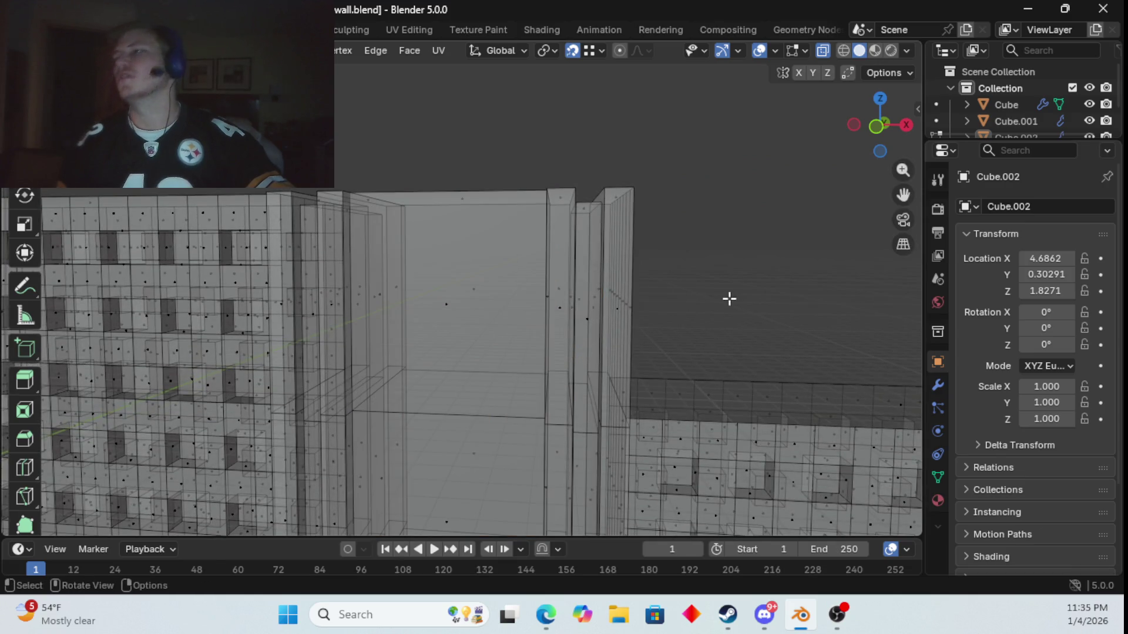
scroll(727, 295, down, 5)
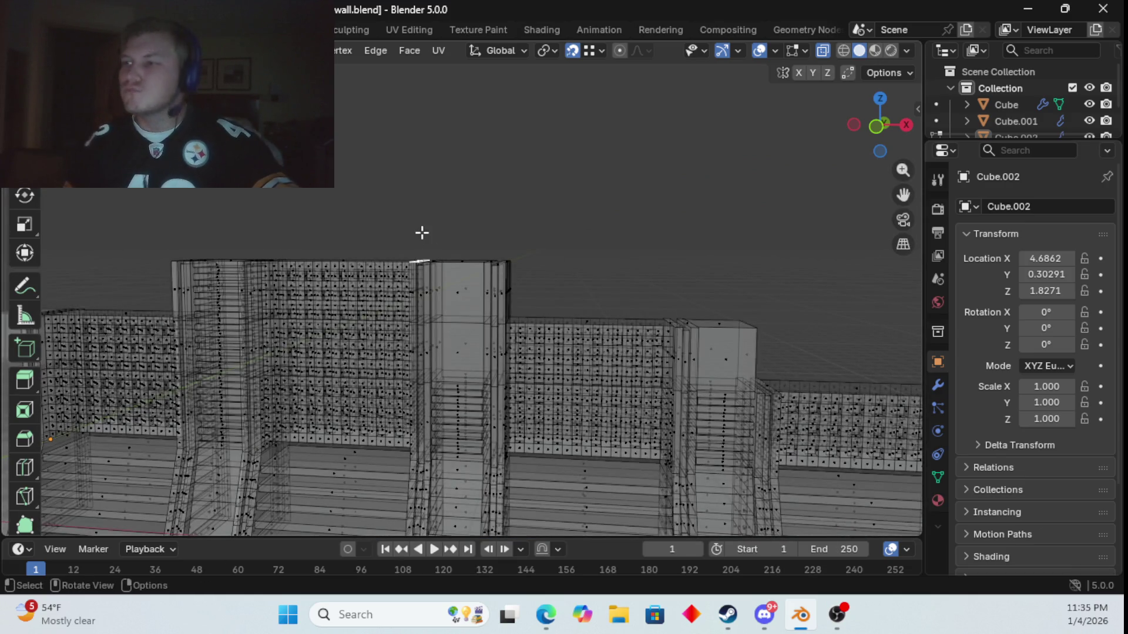
key(Tab)
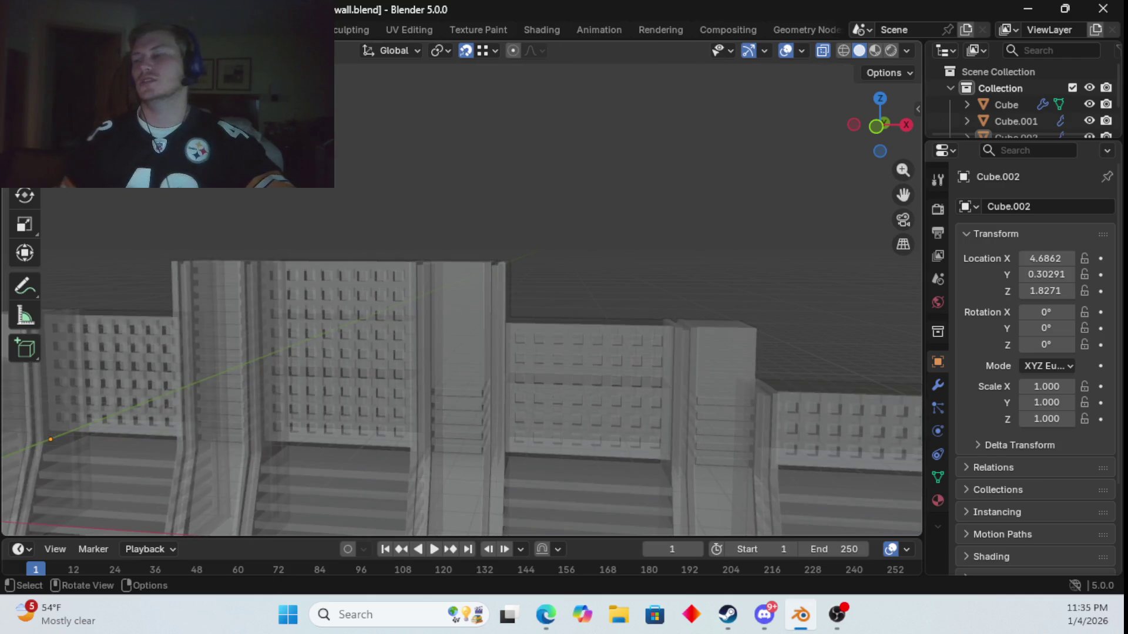
- Zoom out to an overview of the whole wall and select the Cube.002 wall object
key(Tab)
key(Tab)
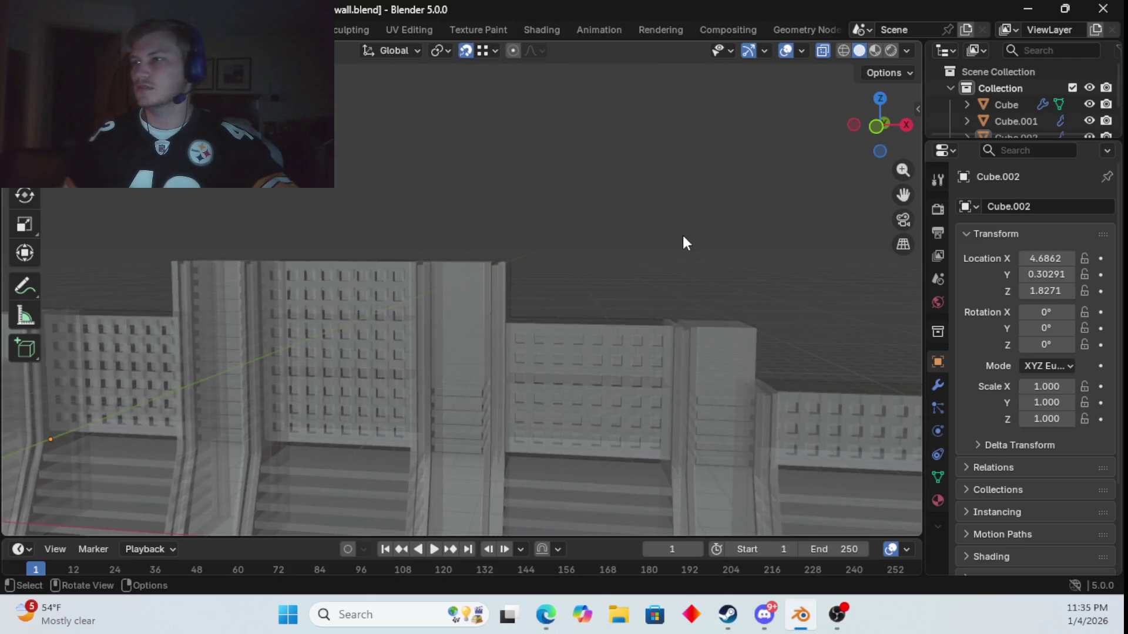
mouse_move(646, 147)
middle_down()
mouse_move(614, 182)
mouse_move(640, 170)
mouse_move(635, 152)
mouse_move(569, 170)
mouse_move(587, 192)
mouse_move(639, 176)
mouse_move(641, 164)
middle_up()
scroll(623, 205, down, 5)
mouse_move(614, 245)
middle_down()
mouse_move(656, 351)
mouse_move(569, 461)
mouse_move(574, 221)
mouse_move(599, 302)
mouse_move(424, 355)
middle_up()
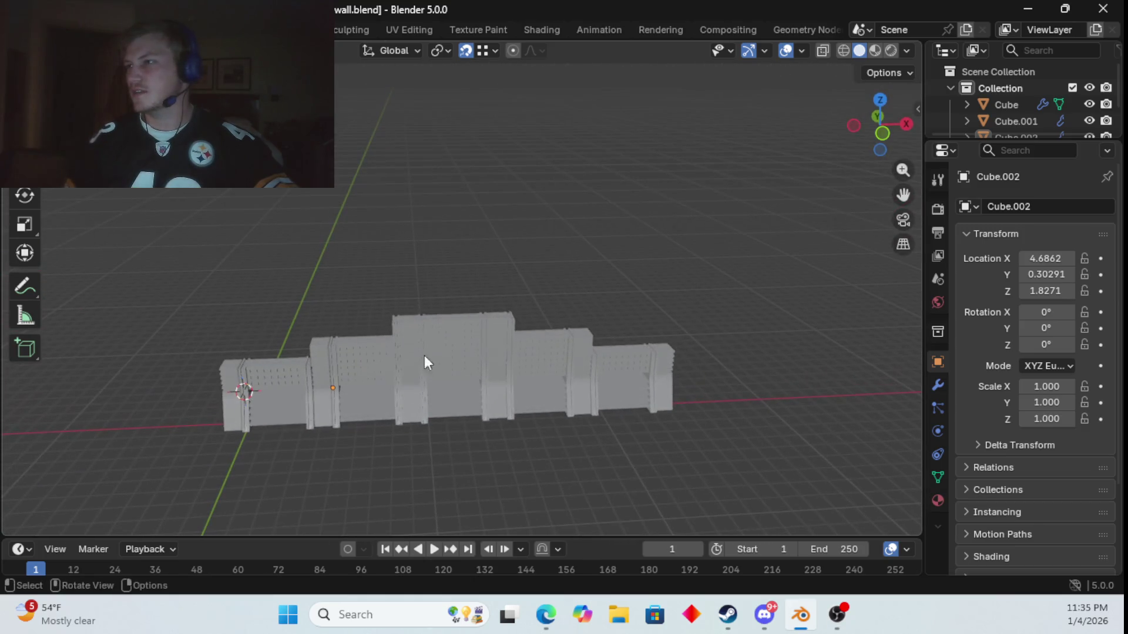
click(420, 372)
scroll(418, 365, up, 3)
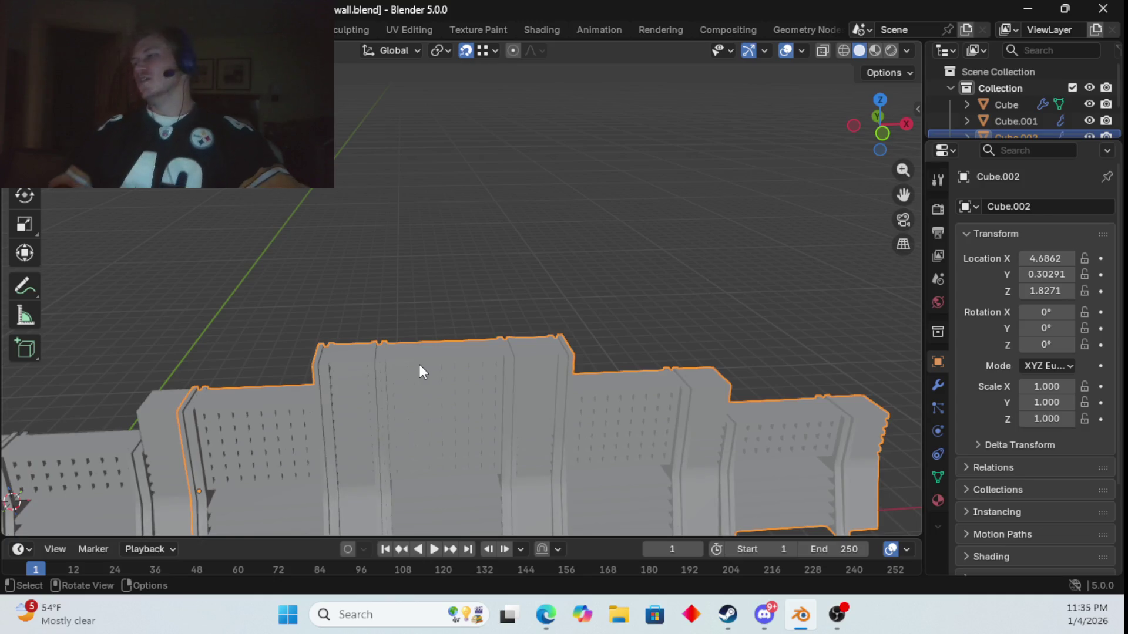
mouse_move(418, 364)
middle_down()
mouse_move(418, 385)
mouse_move(405, 341)
mouse_move(431, 343)
mouse_move(456, 376)
mouse_move(414, 346)
mouse_move(402, 369)
mouse_move(416, 325)
mouse_move(418, 366)
mouse_move(418, 317)
mouse_move(419, 360)
middle_up()
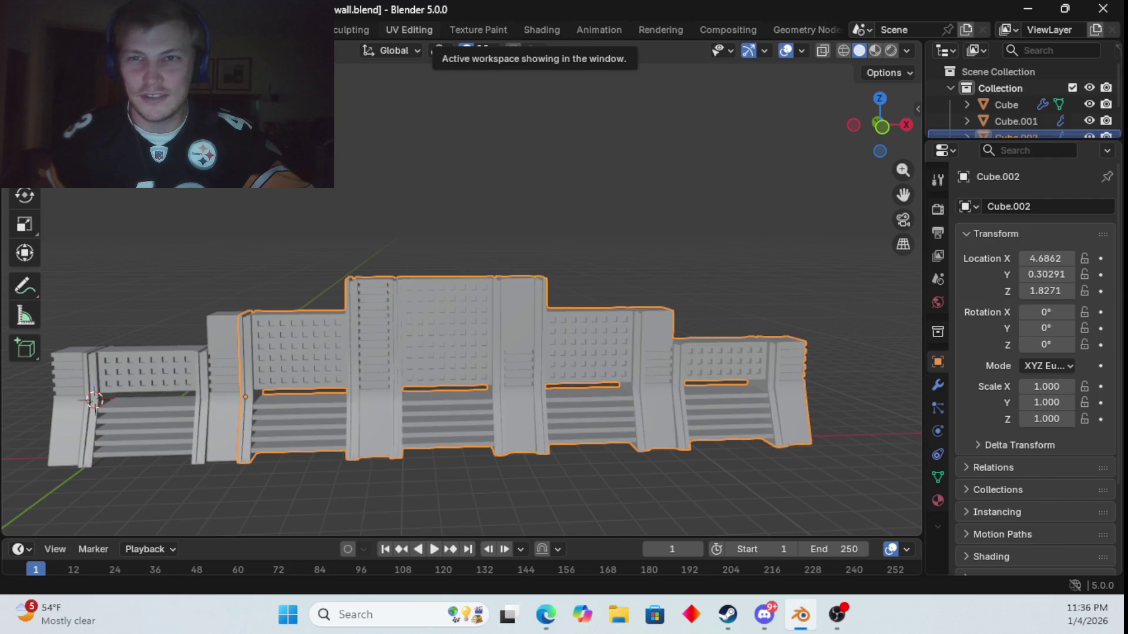
key(alt+Tab)
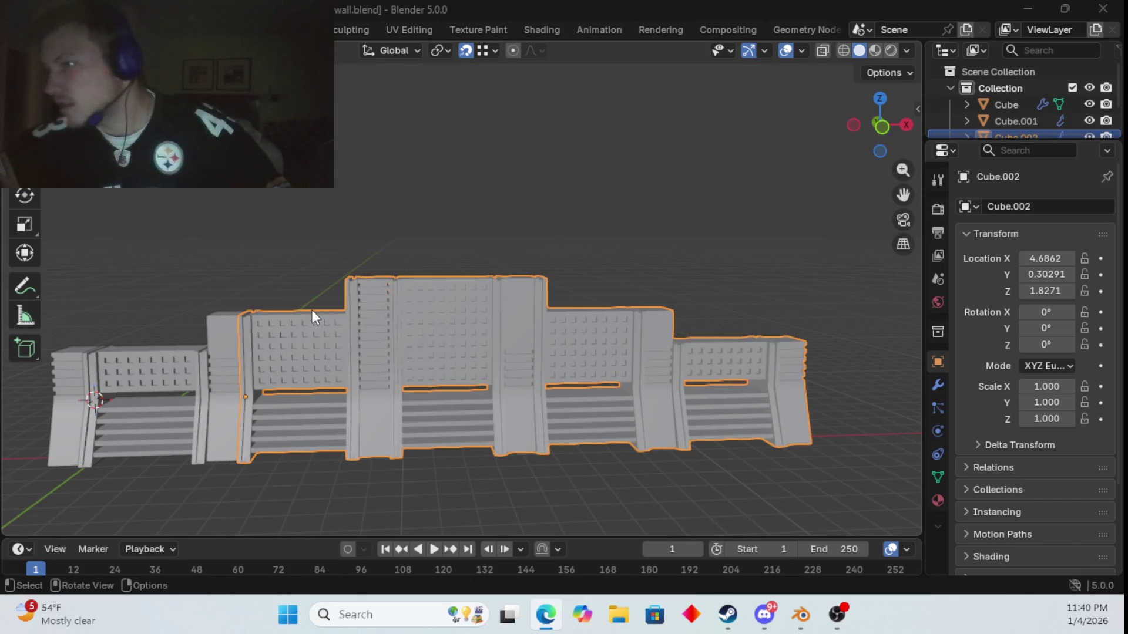
scroll(312, 310, up, 2)
mouse_move(358, 288)
middle_down()
mouse_move(396, 348)
mouse_move(385, 351)
middle_up()
scroll(376, 304, up, 2)
scroll(383, 320, down, 5)
scroll(384, 351, up, 5)
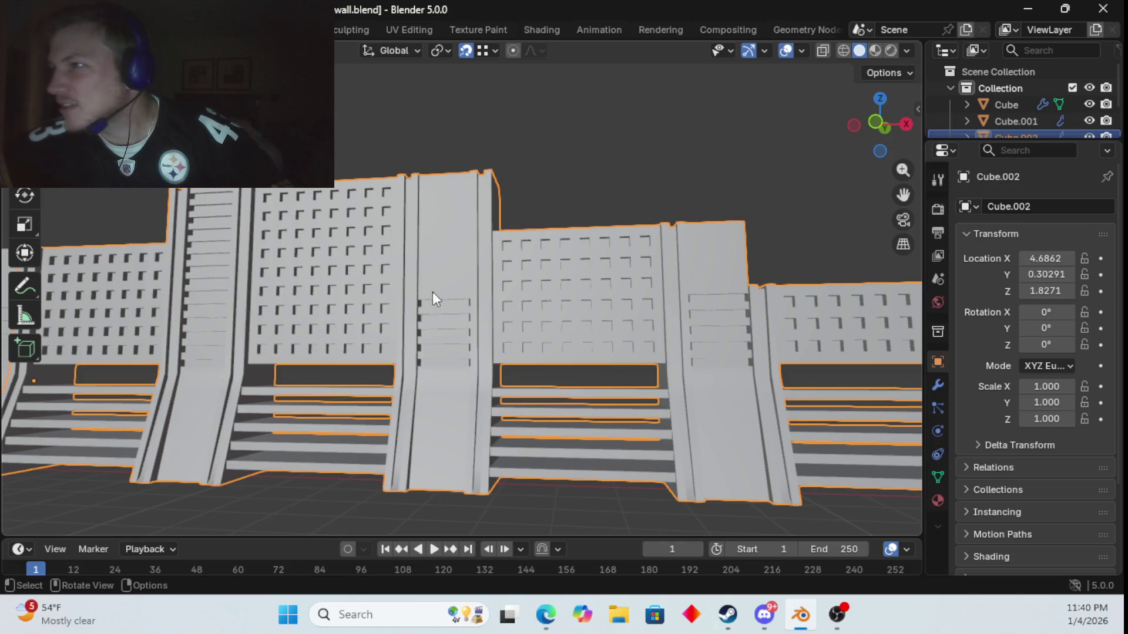
key(Tab)
- Add eight horizontal loop cuts across the central pillar's plain upper panel
middle_drag(456, 280, 489, 293)
key(ctrl+r)
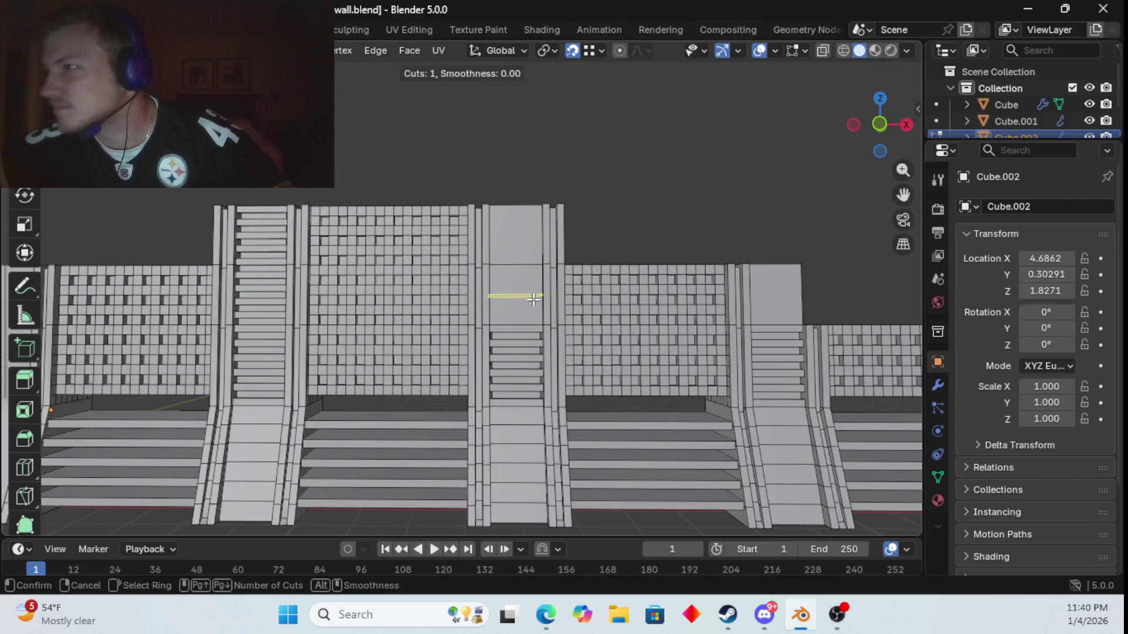
scroll(533, 299, up, 4)
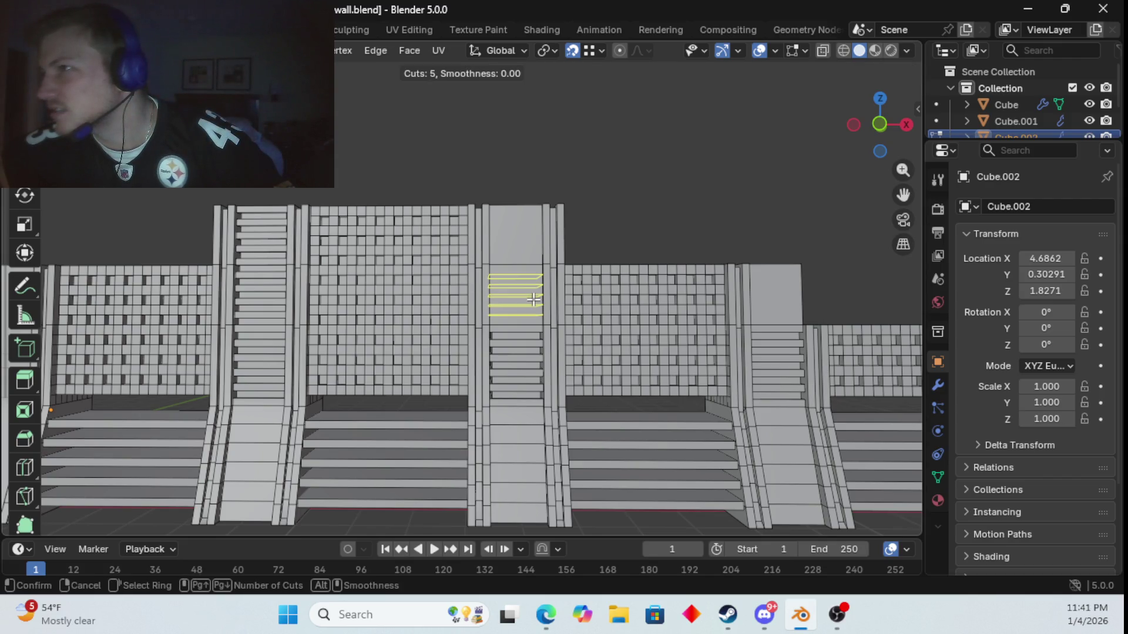
scroll(533, 299, up, 3)
click(533, 299)
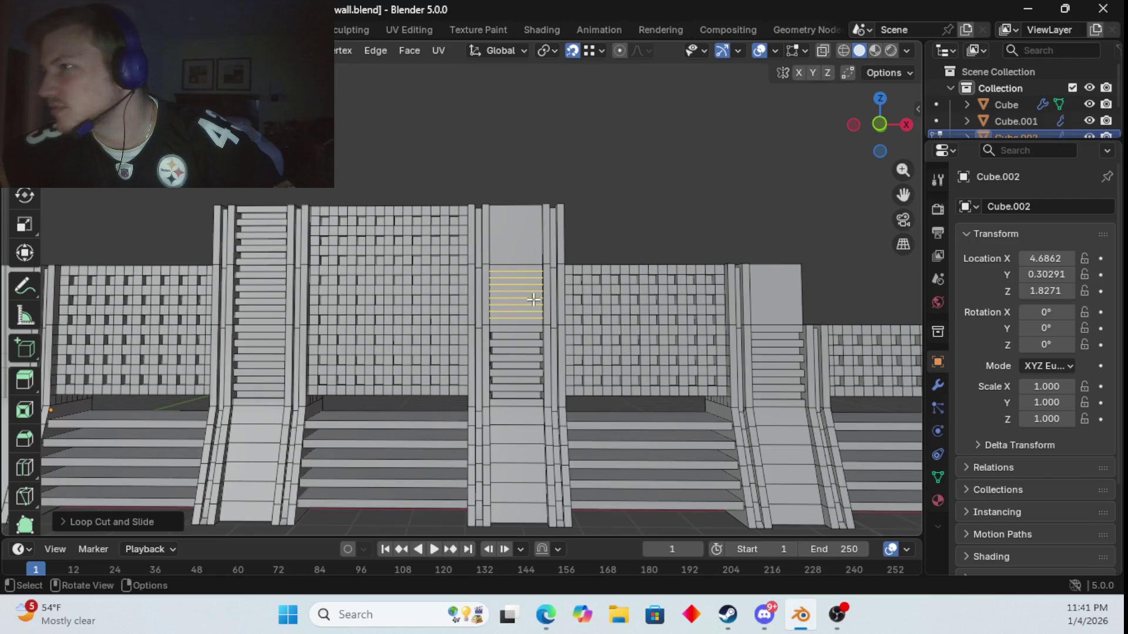
key(ctrl+r)
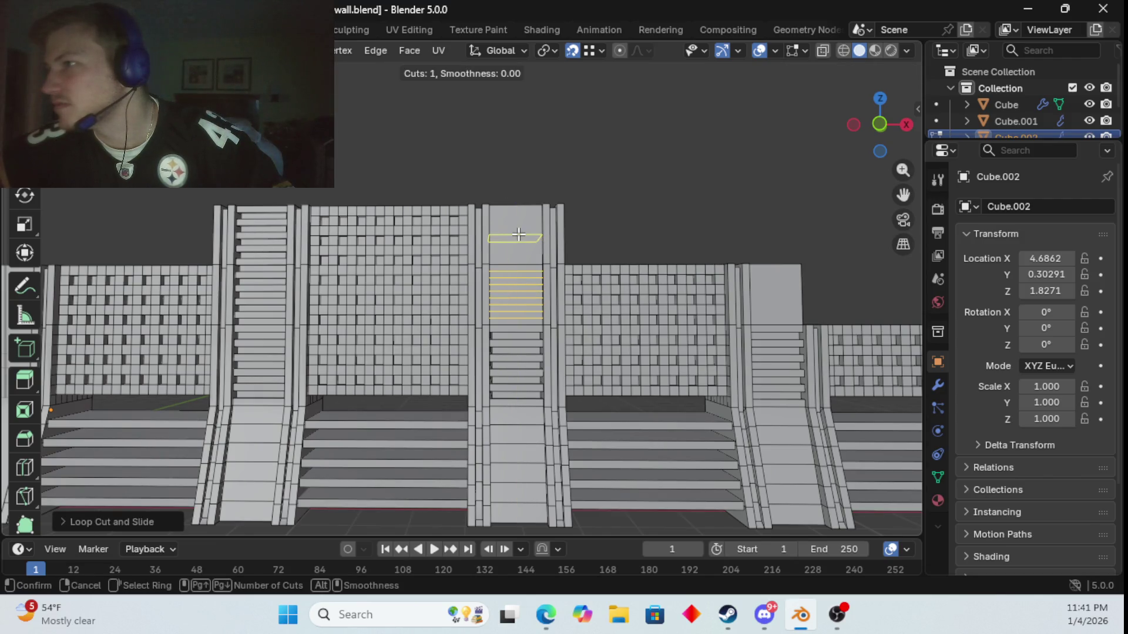
scroll(521, 237, up, 5)
scroll(521, 237, up, 2)
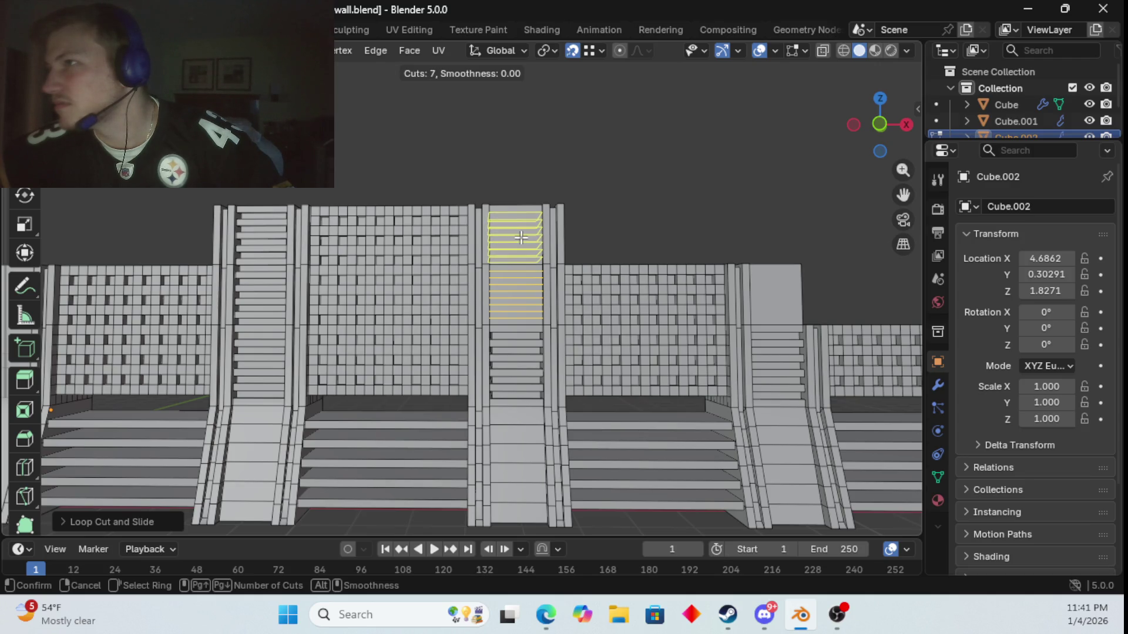
click(521, 238)
- Centre the view on the pillar top and switch on X-ray see-through display
scroll(528, 238, up, 3)
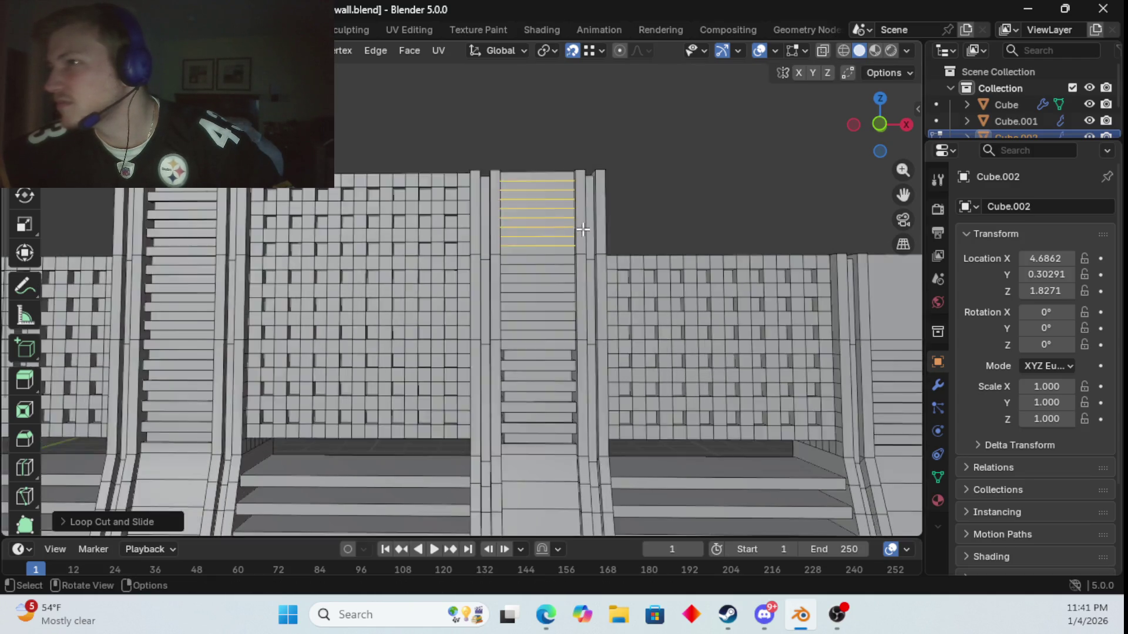
shift+middle_drag(583, 233, 495, 321)
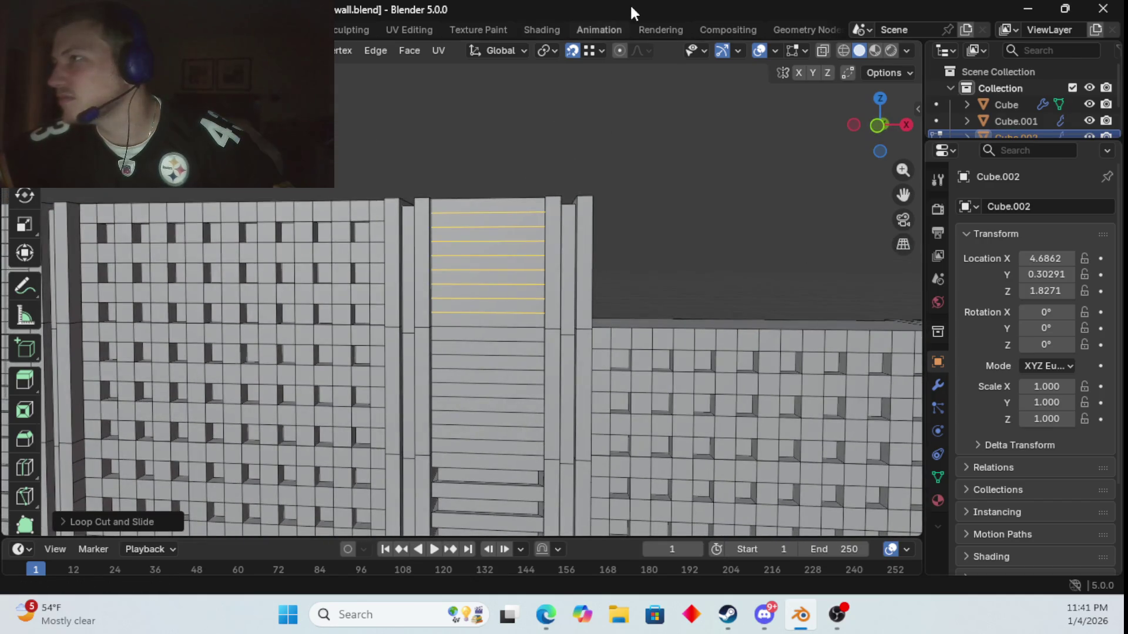
click(822, 53)
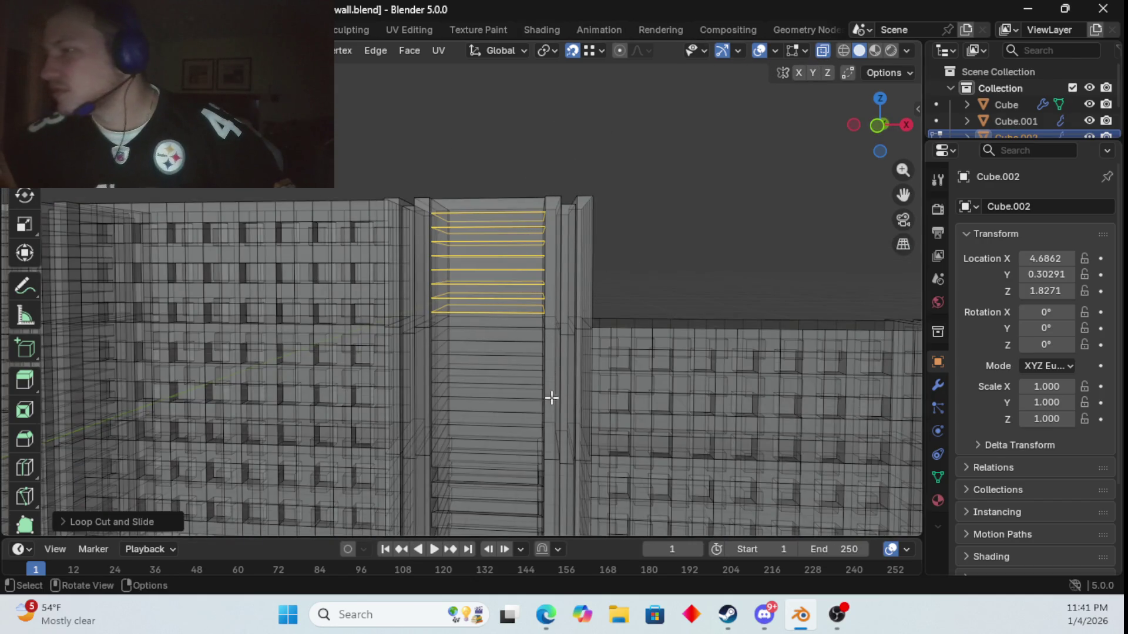
mouse_move(536, 386)
middle_down()
mouse_move(548, 374)
mouse_move(534, 372)
middle_up()
scroll(511, 357, up, 3)
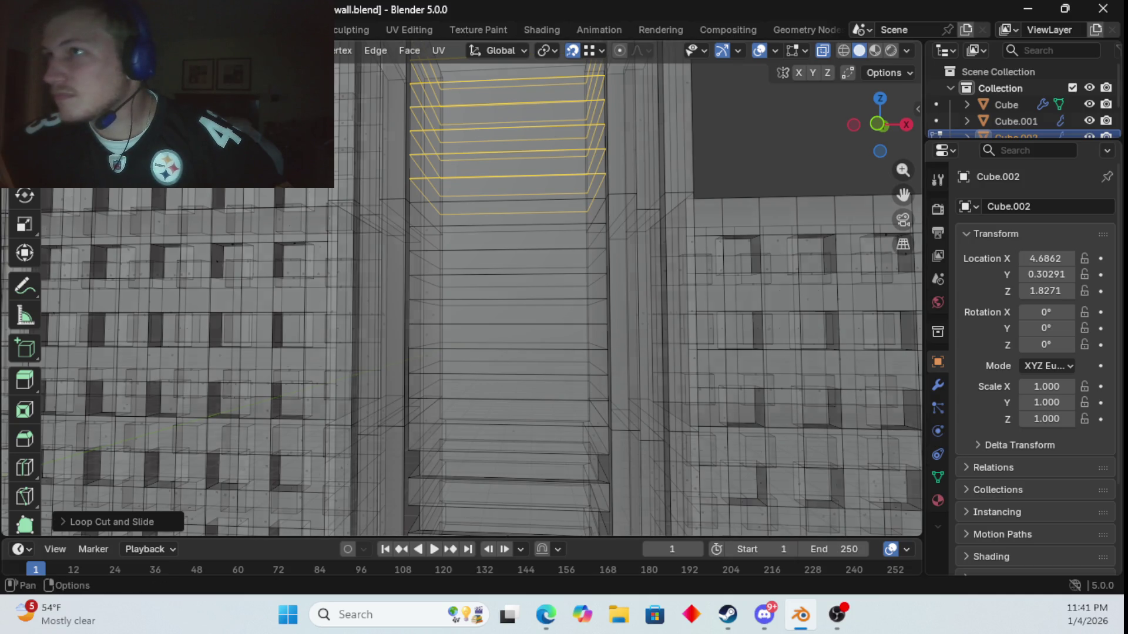
- Undo the extra loop cut, then select the lowest upper strips and their small end faces
key(ctrl+z)
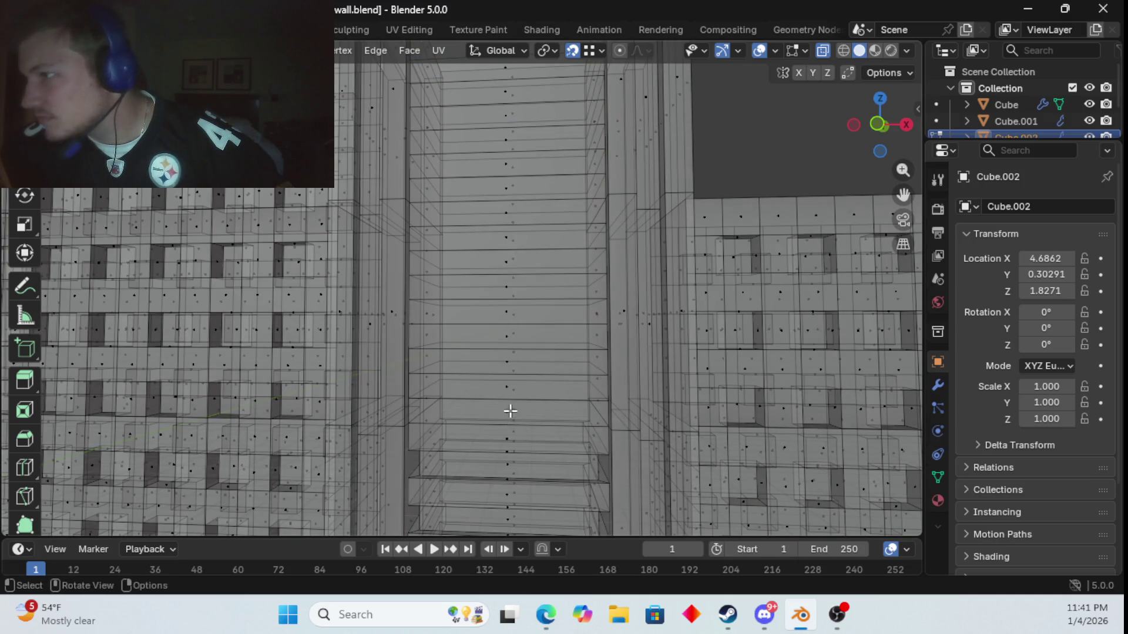
click(511, 411)
shift+click(516, 393)
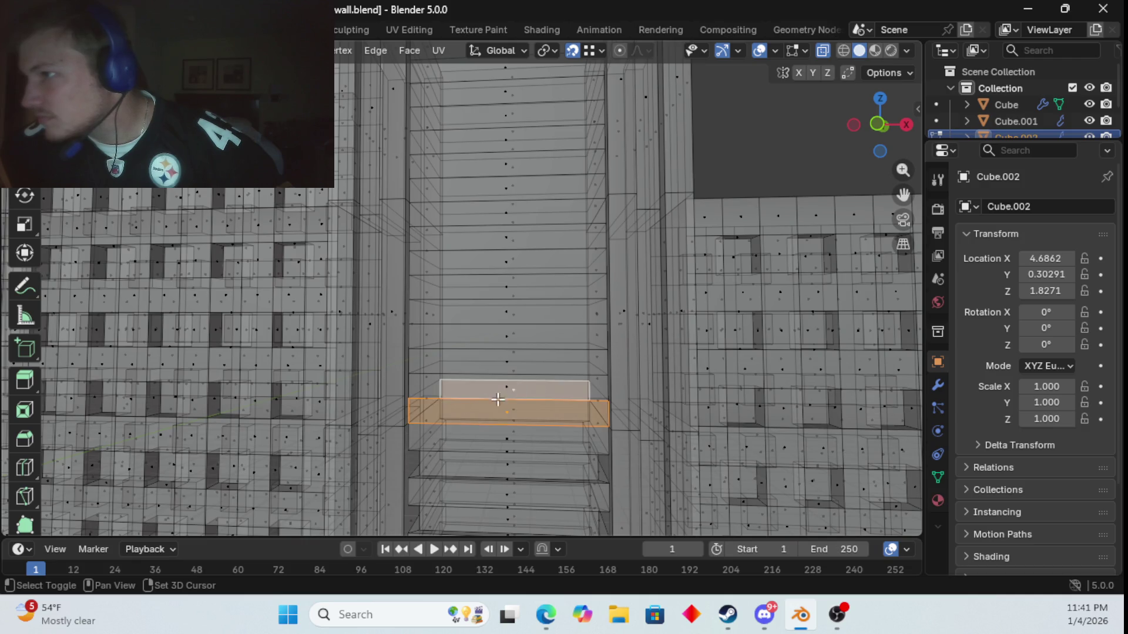
shift+click(431, 400)
shift+click(599, 403)
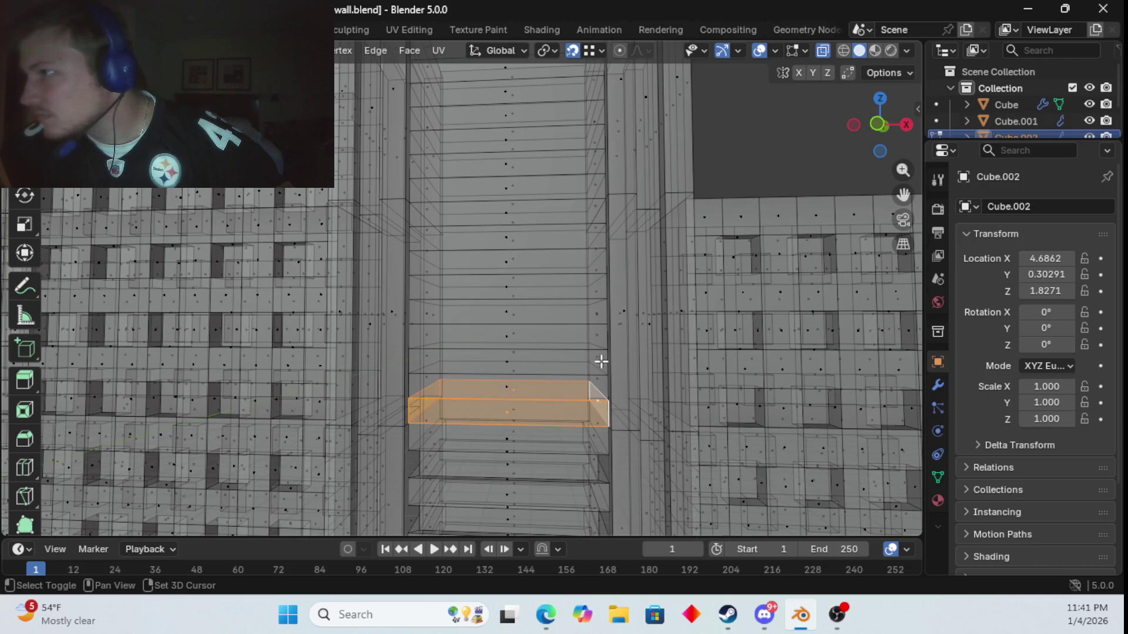
shift+click(599, 361)
shift+click(538, 359)
shift+click(507, 365)
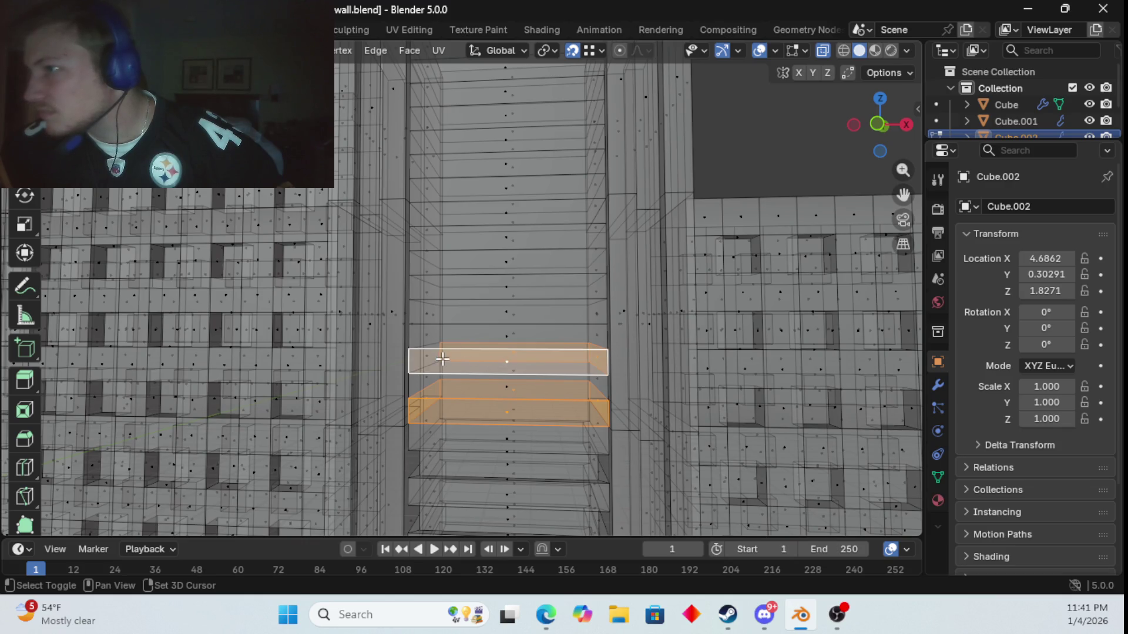
shift+click(433, 332)
shift+click(435, 322)
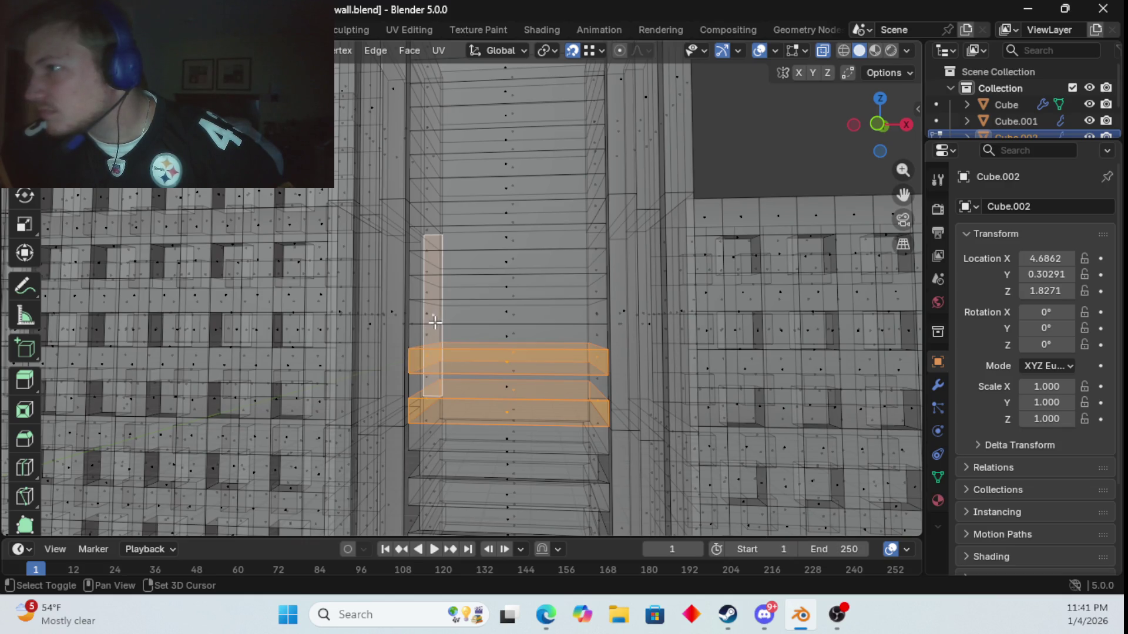
shift+click(434, 321)
shift+click(428, 317)
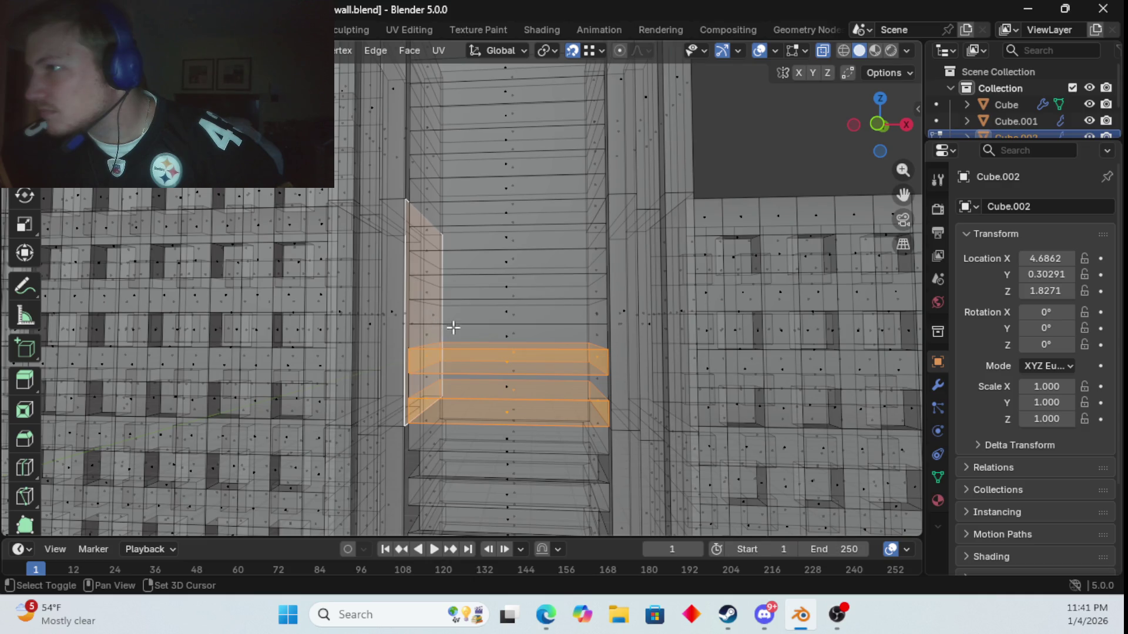
shift+click(427, 315)
shift+click(428, 316)
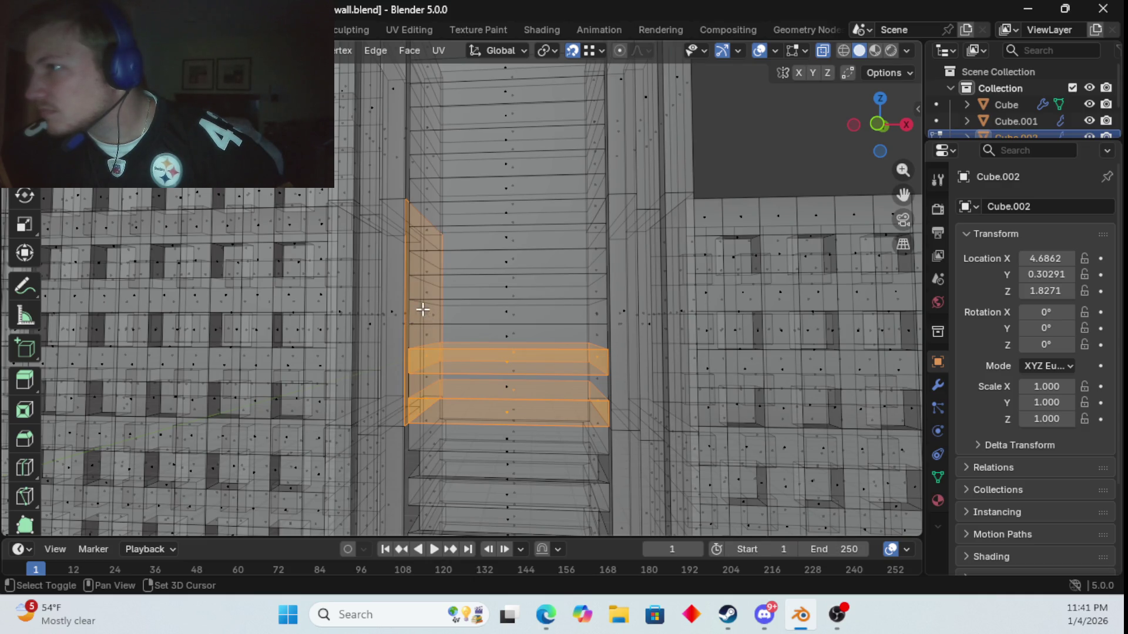
shift+click(434, 317)
shift+click(428, 317)
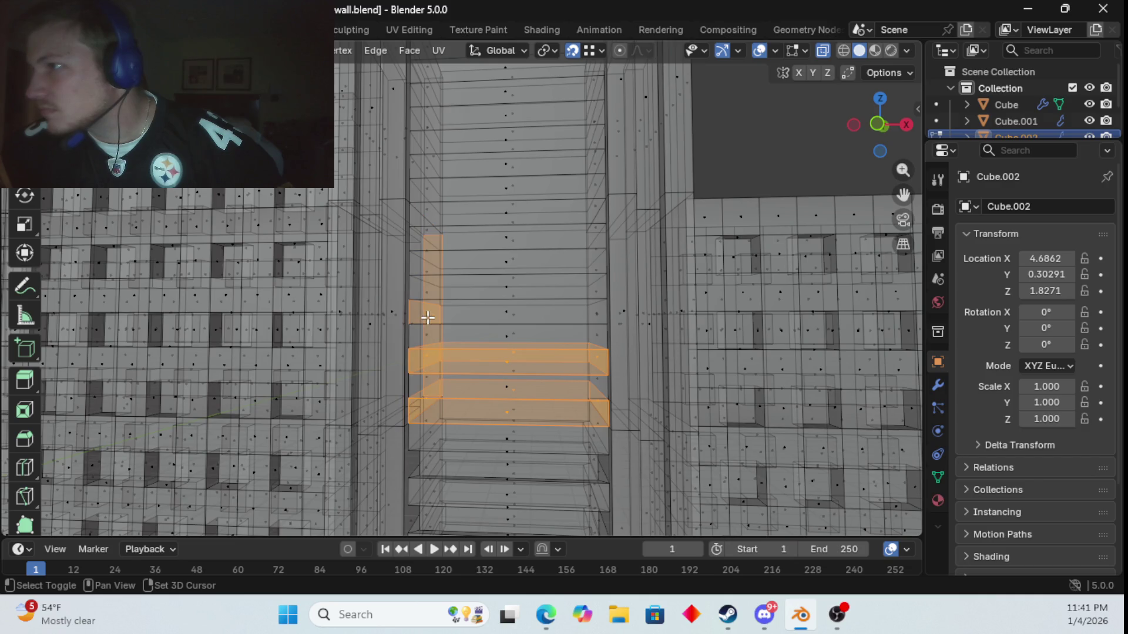
shift+click(437, 321)
shift+click(505, 317)
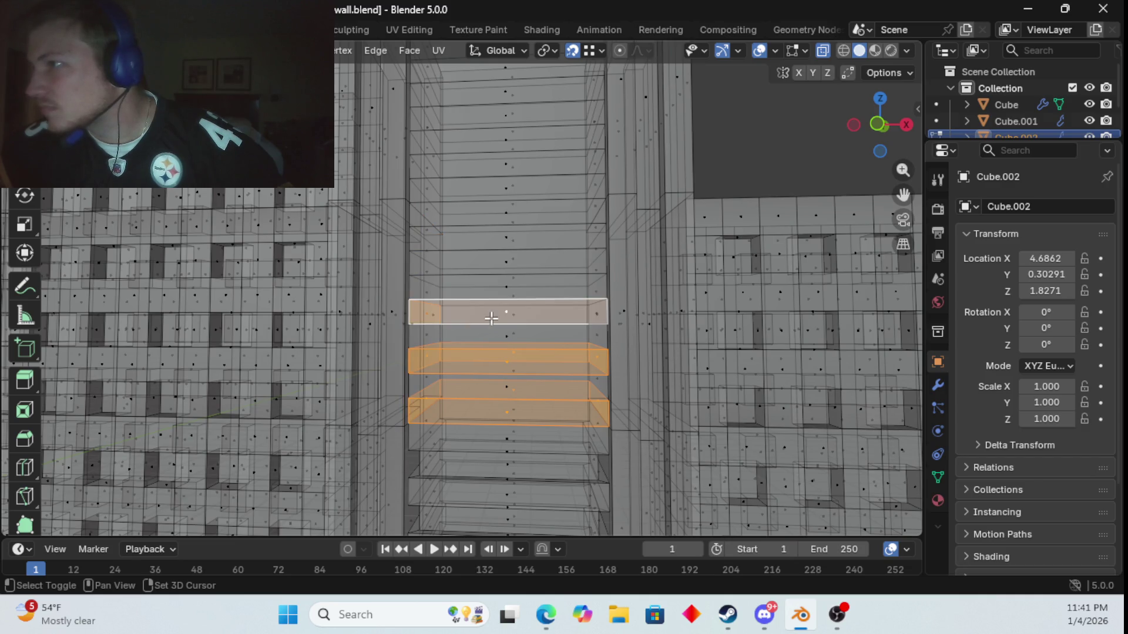
- Add each higher slat and its left and right end faces up to the topmost strip
middle_drag(604, 319, 521, 368)
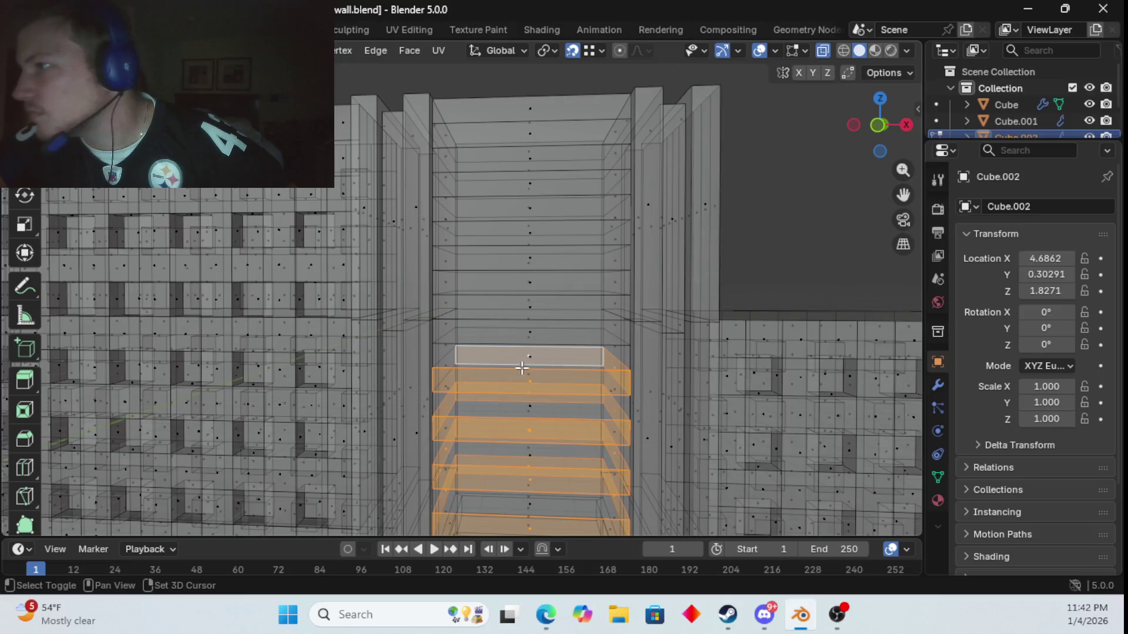
shift+click(444, 368)
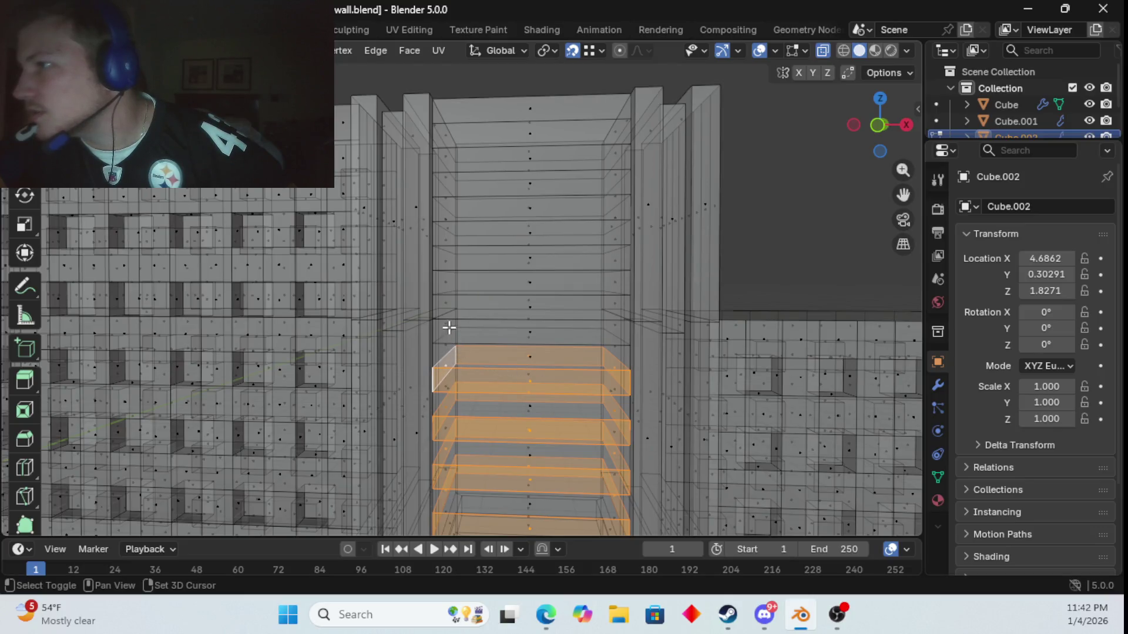
shift+click(446, 325)
shift+click(528, 324)
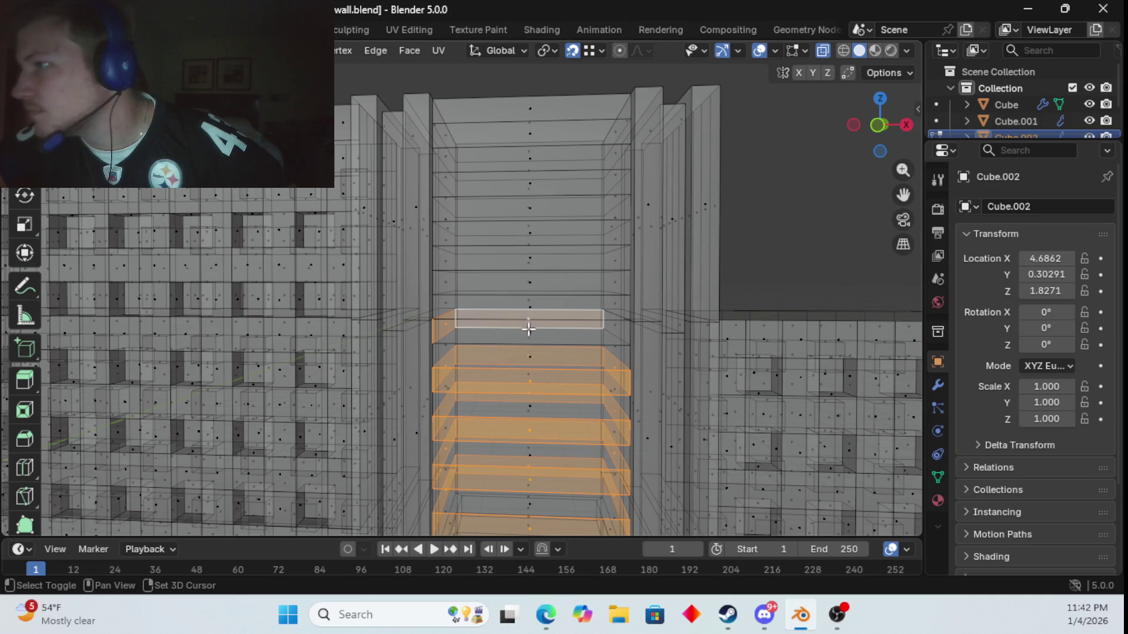
shift+click(529, 329)
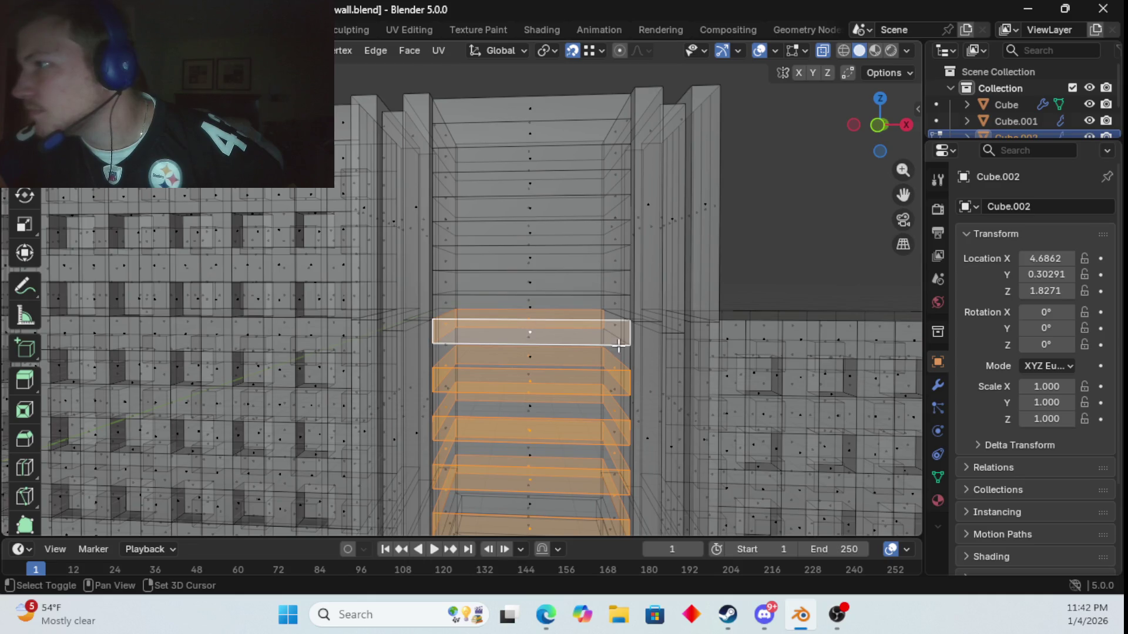
shift+click(614, 281)
shift+click(532, 285)
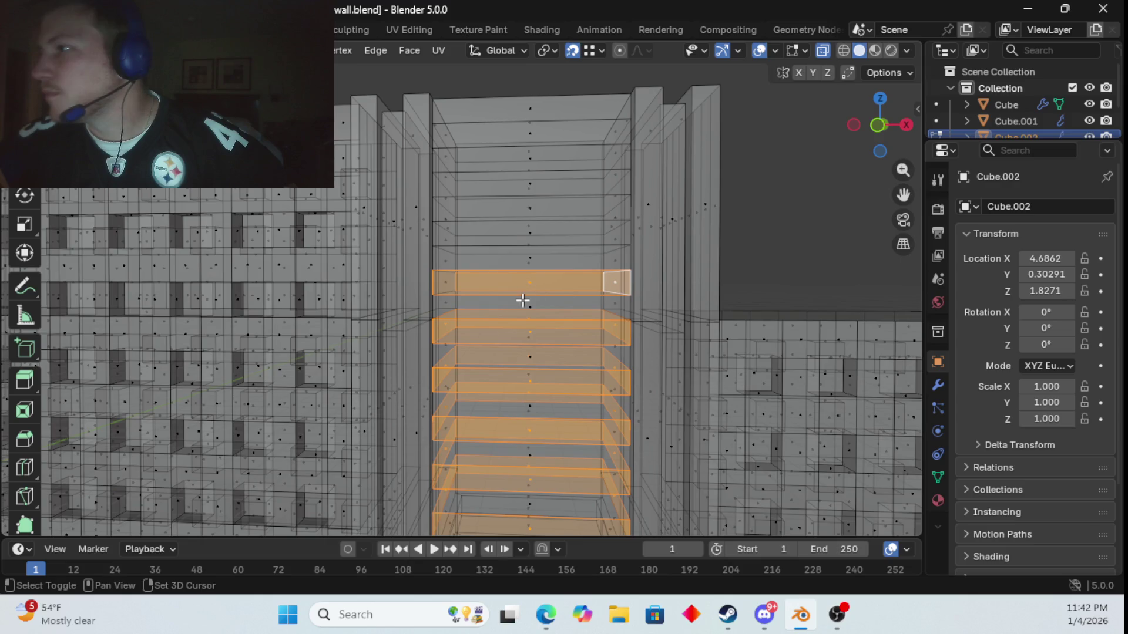
shift+click(440, 282)
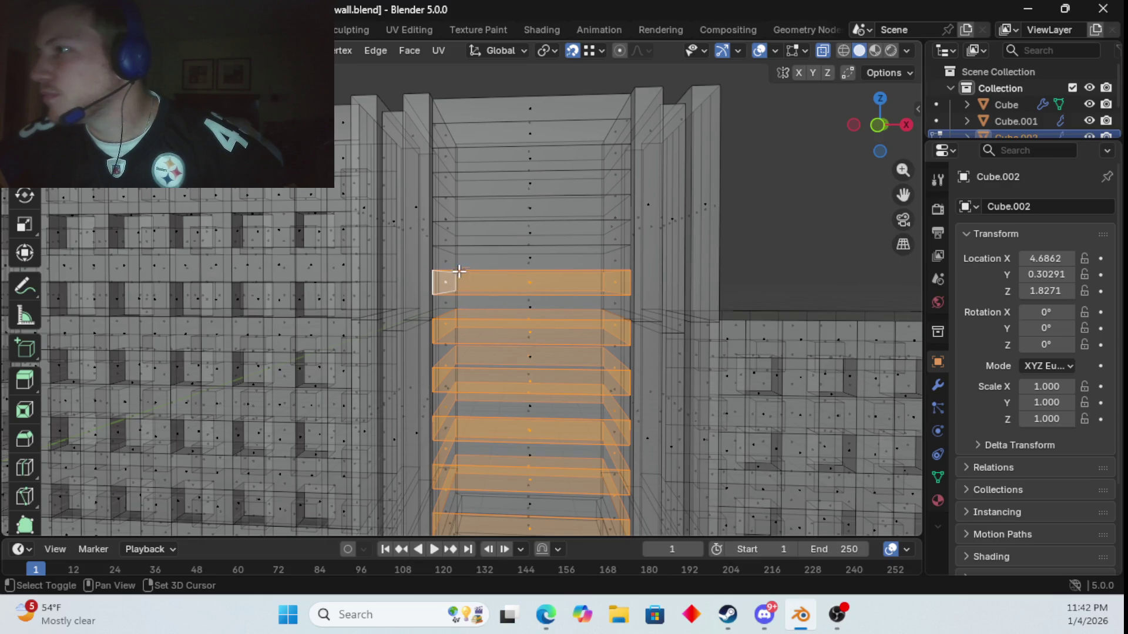
shift+click(442, 238)
shift+click(527, 241)
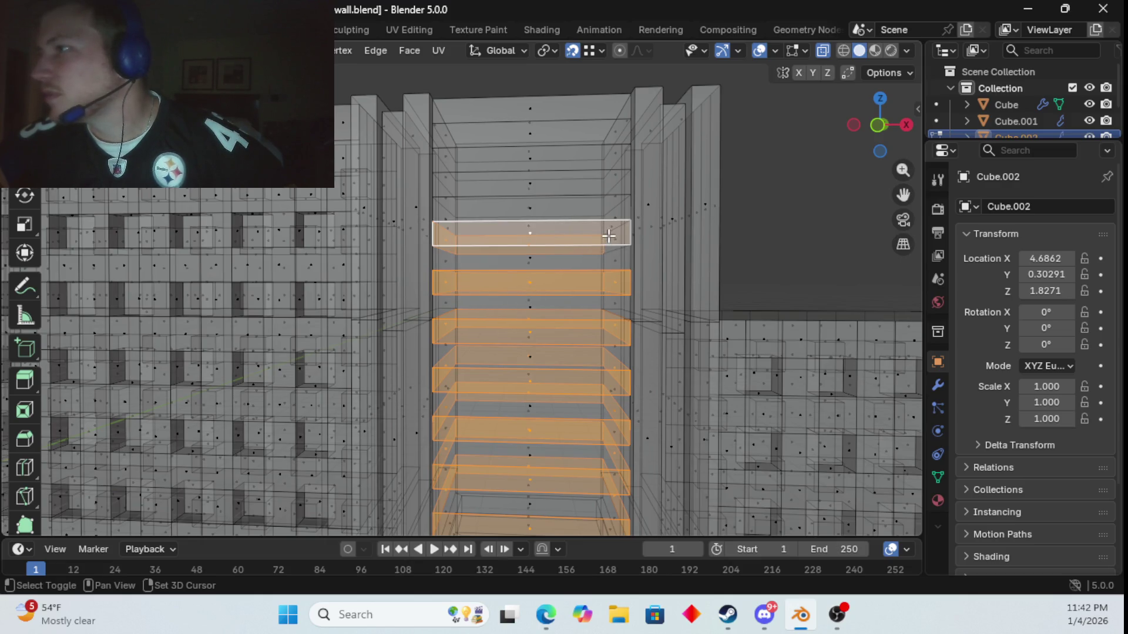
shift+click(611, 242)
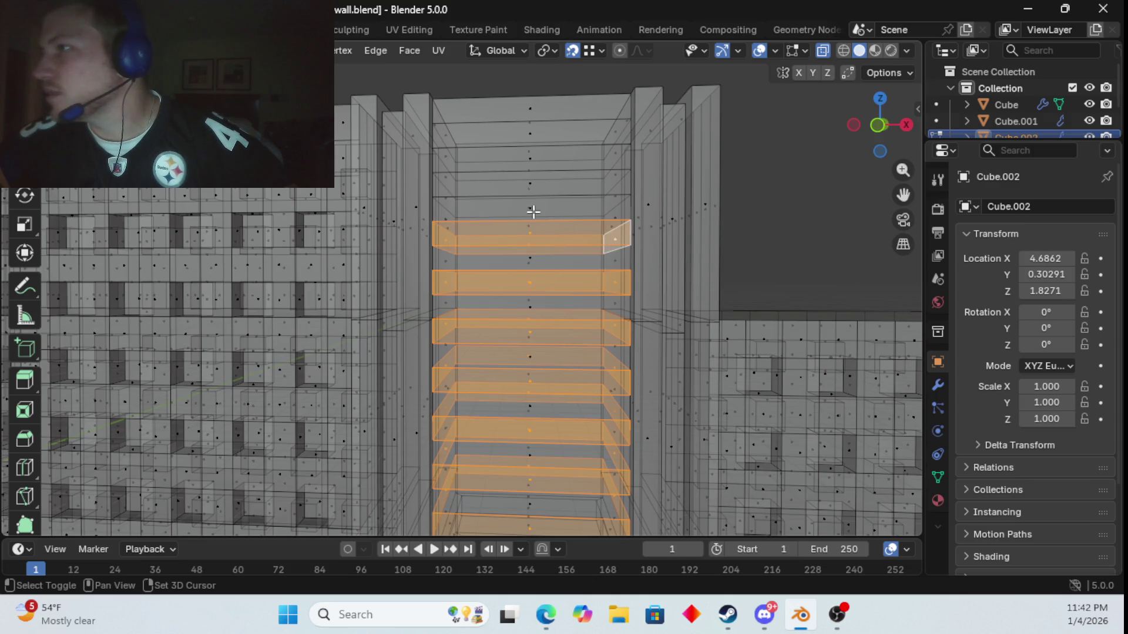
shift+scroll(555, 224, up, 3)
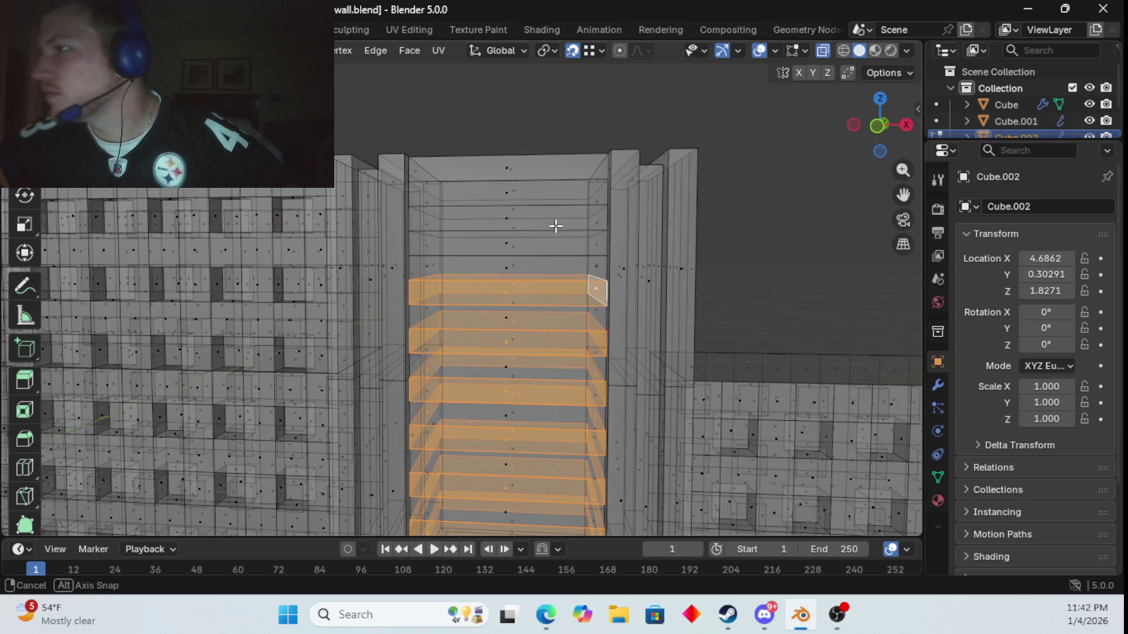
shift+click(520, 244)
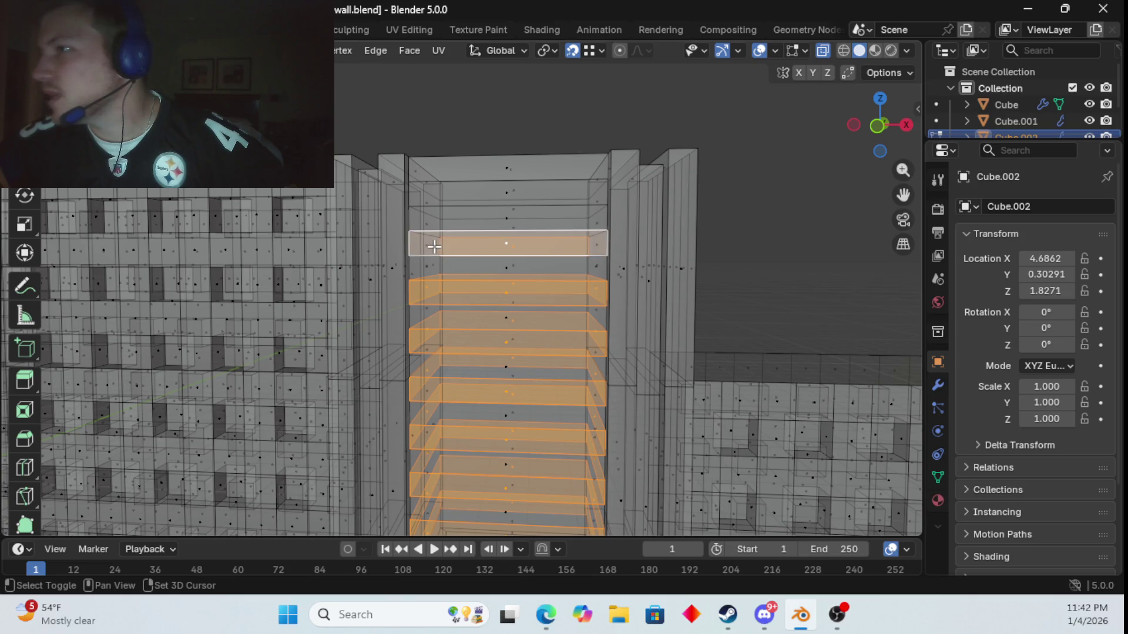
shift+click(428, 244)
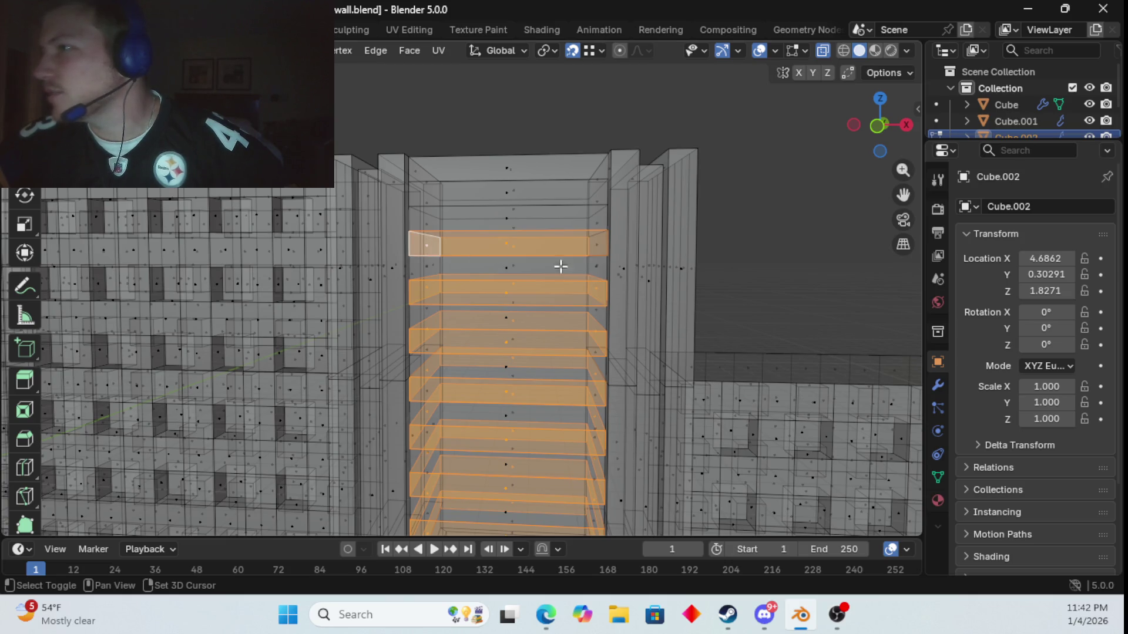
shift+click(595, 245)
shift+click(599, 207)
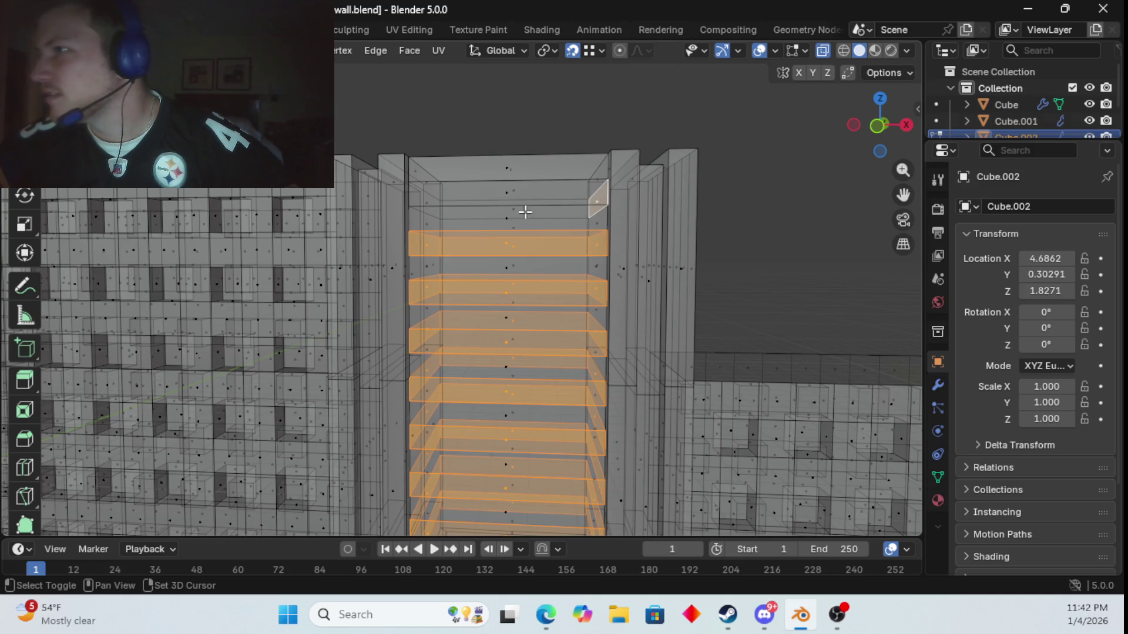
shift+click(523, 213)
shift+click(509, 196)
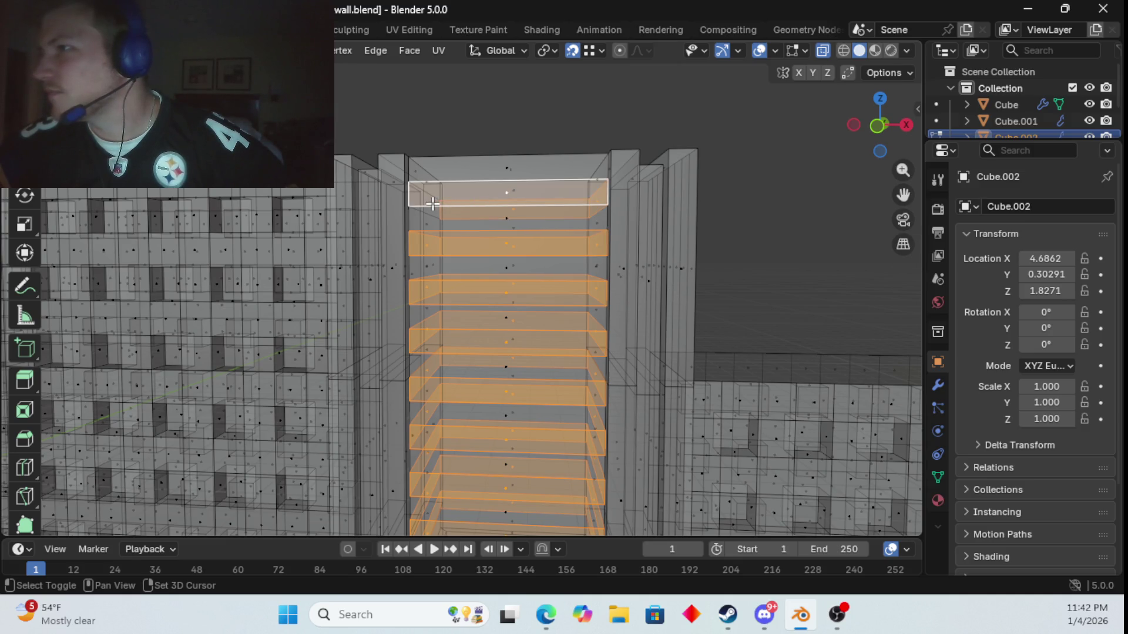
shift+click(432, 204)
scroll(570, 251, down, 6)
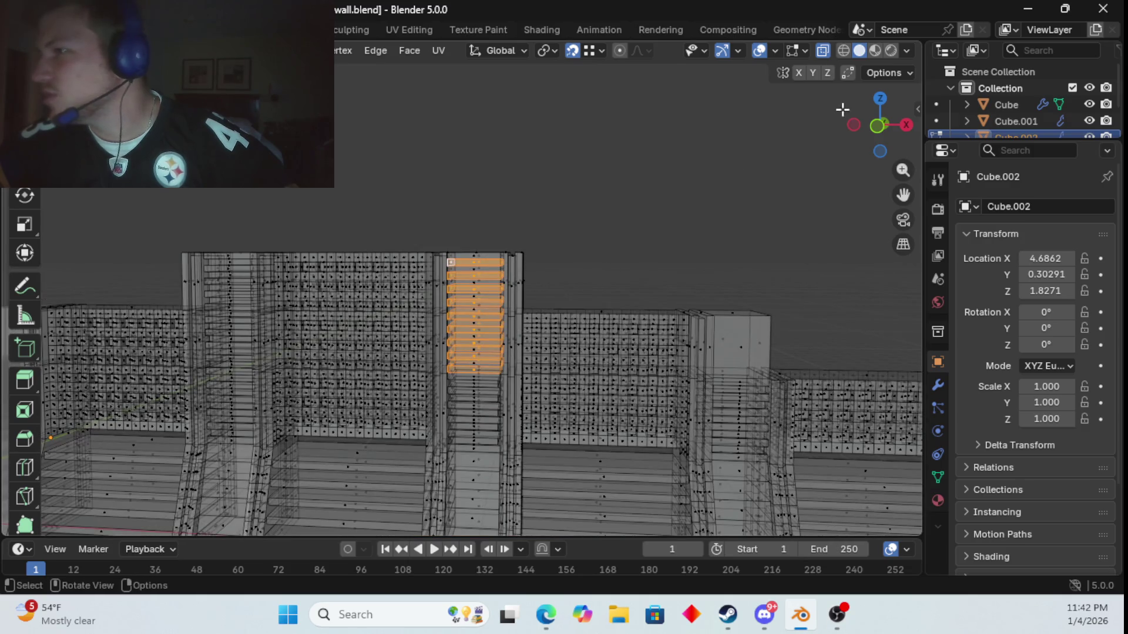
- Turn off X-ray and switch to front view centred on the selected upper slats
click(822, 50)
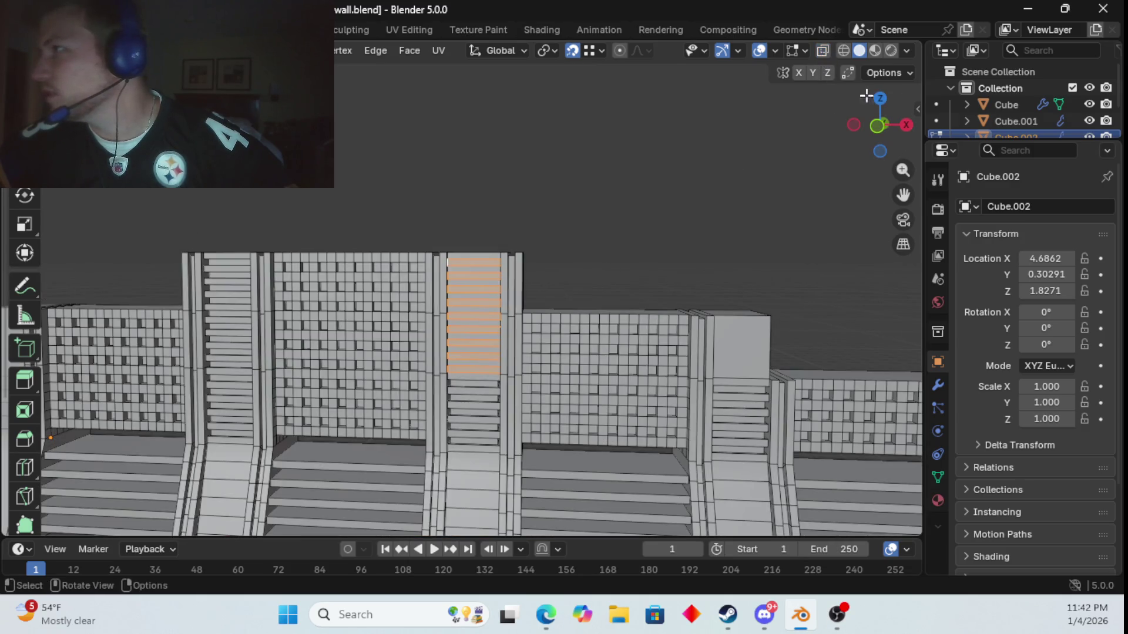
click(875, 127)
scroll(675, 224, up, 6)
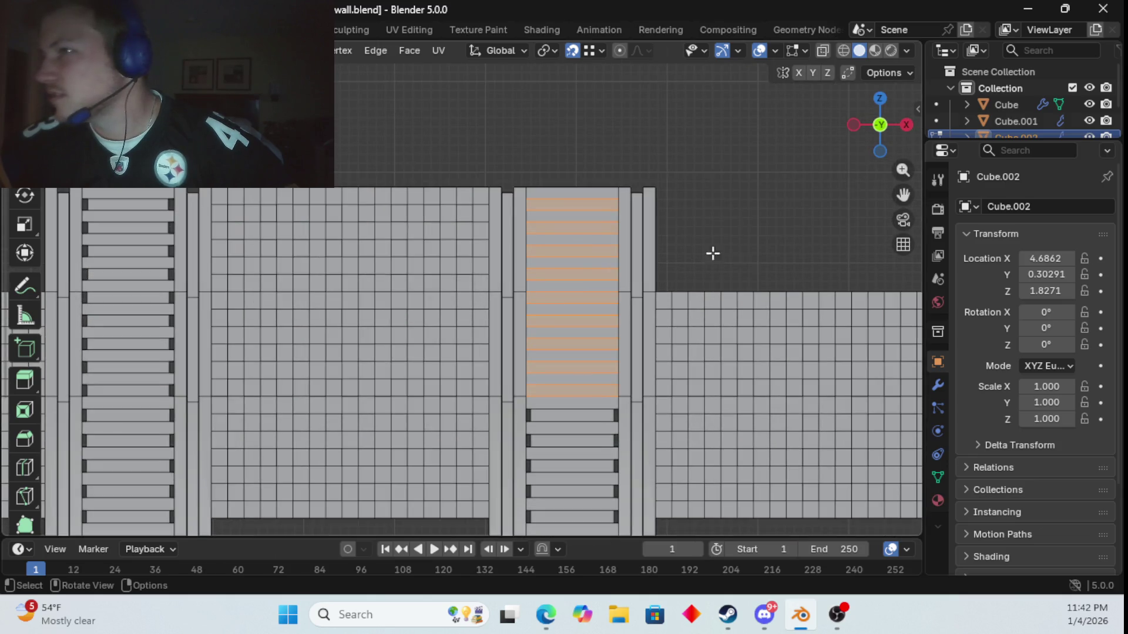
scroll(748, 267, up, 1)
shift+middle_drag(748, 268, 645, 179)
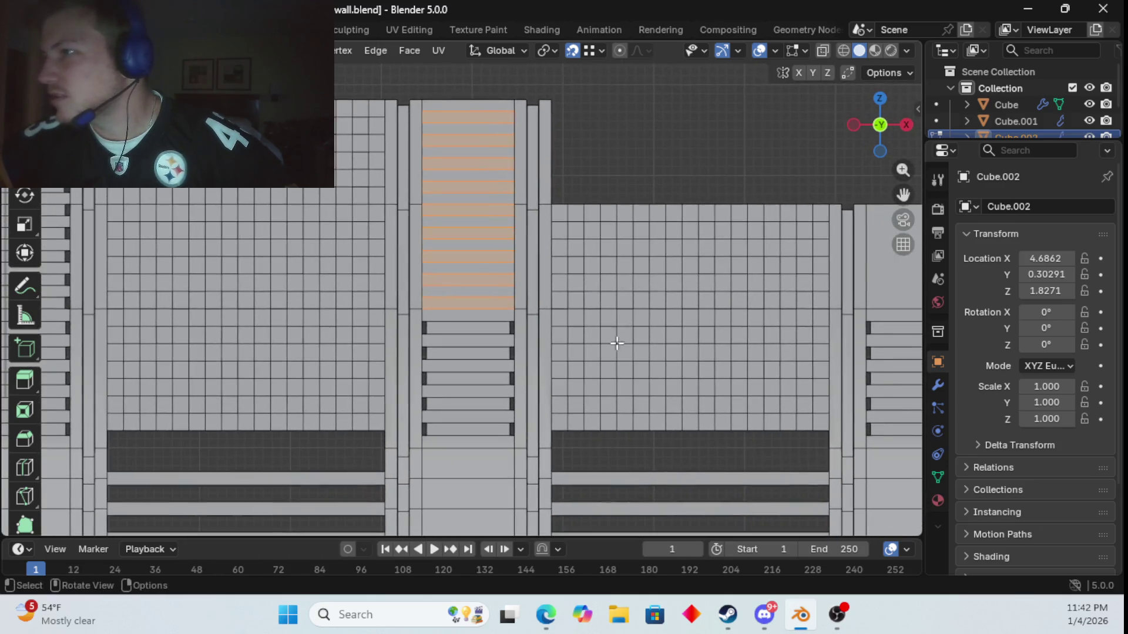
scroll(614, 342, up, 2)
scroll(616, 343, up, 1)
shift+middle_drag(617, 343, 631, 277)
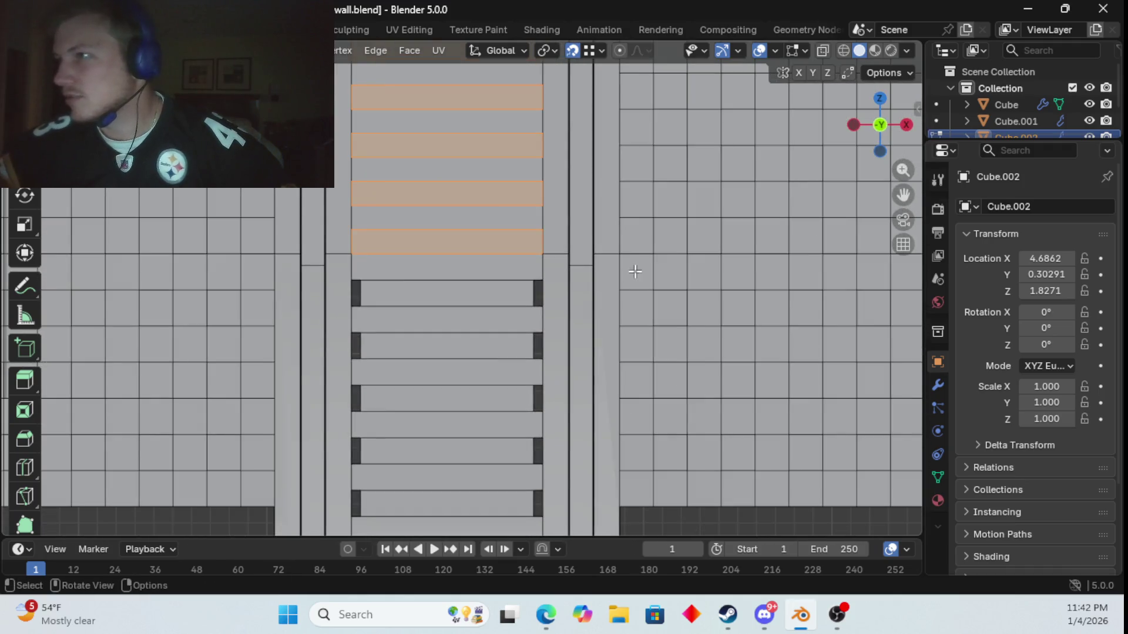
- Extrude the upper slat faces in place, scale them to about 0.89 excluding Z, then deselect
key(s)
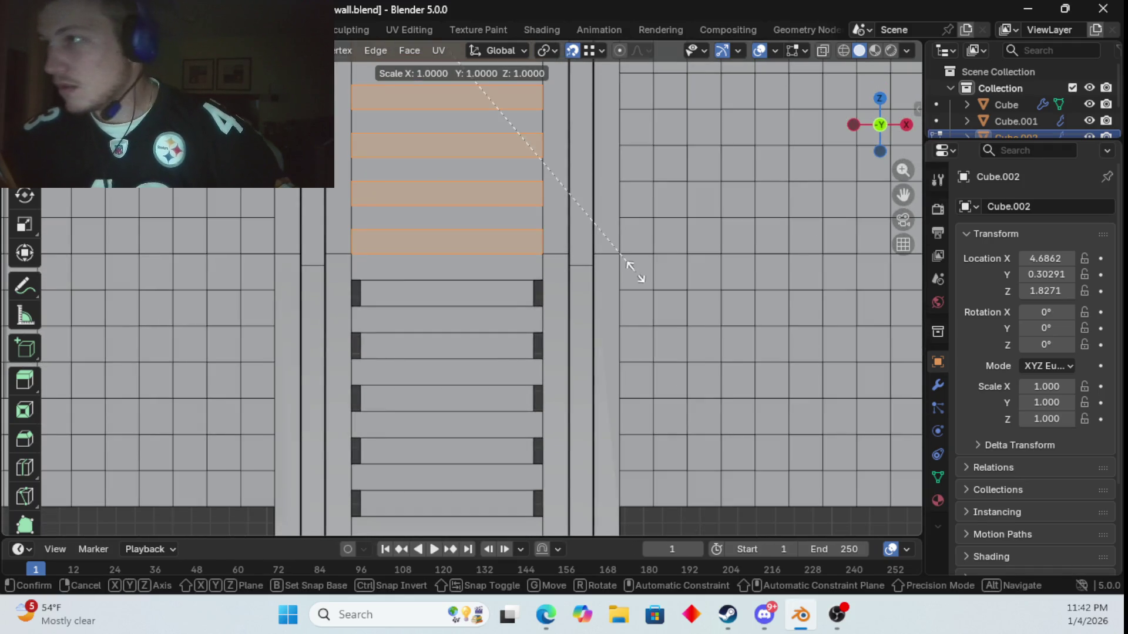
key(Escape)
key(e)
click(637, 272)
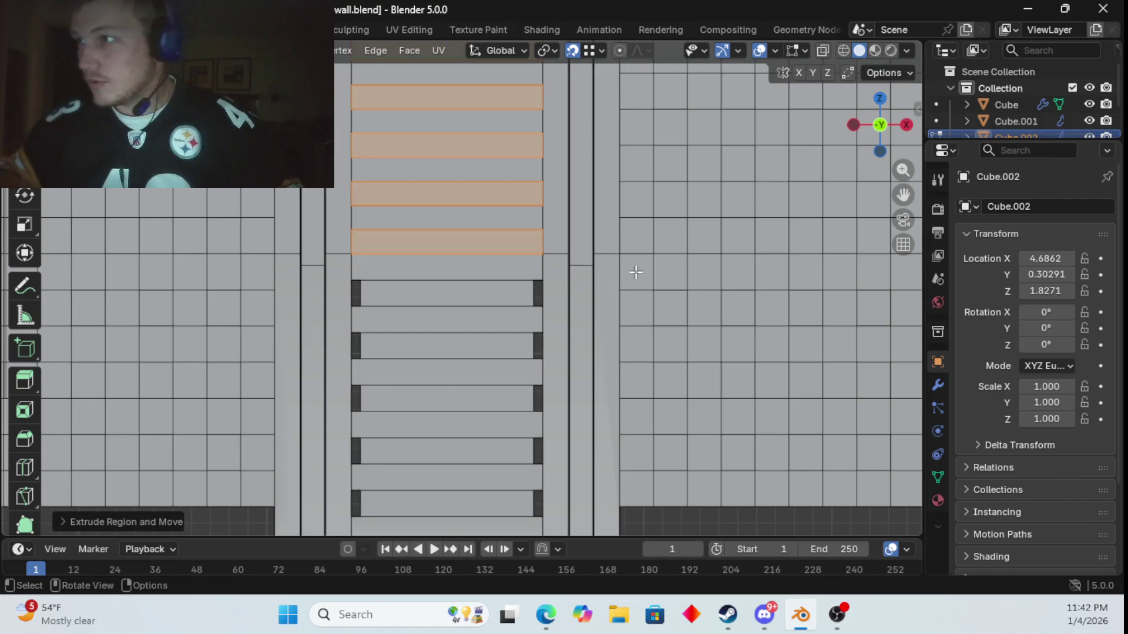
key(s)
key(shift+z)
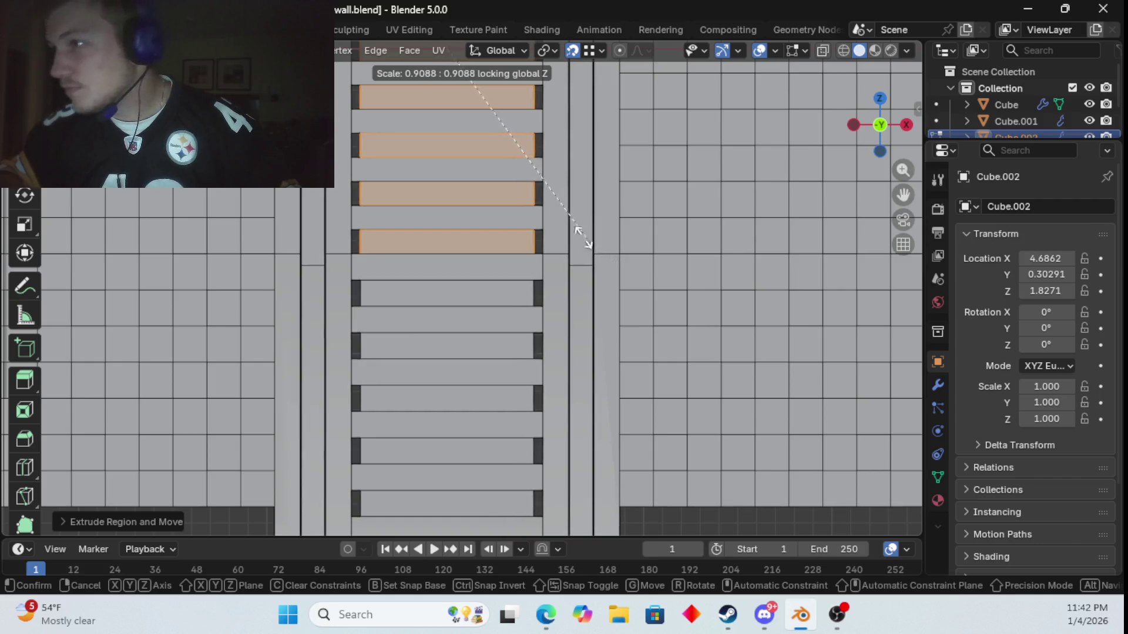
click(536, 193)
scroll(553, 212, down, 6)
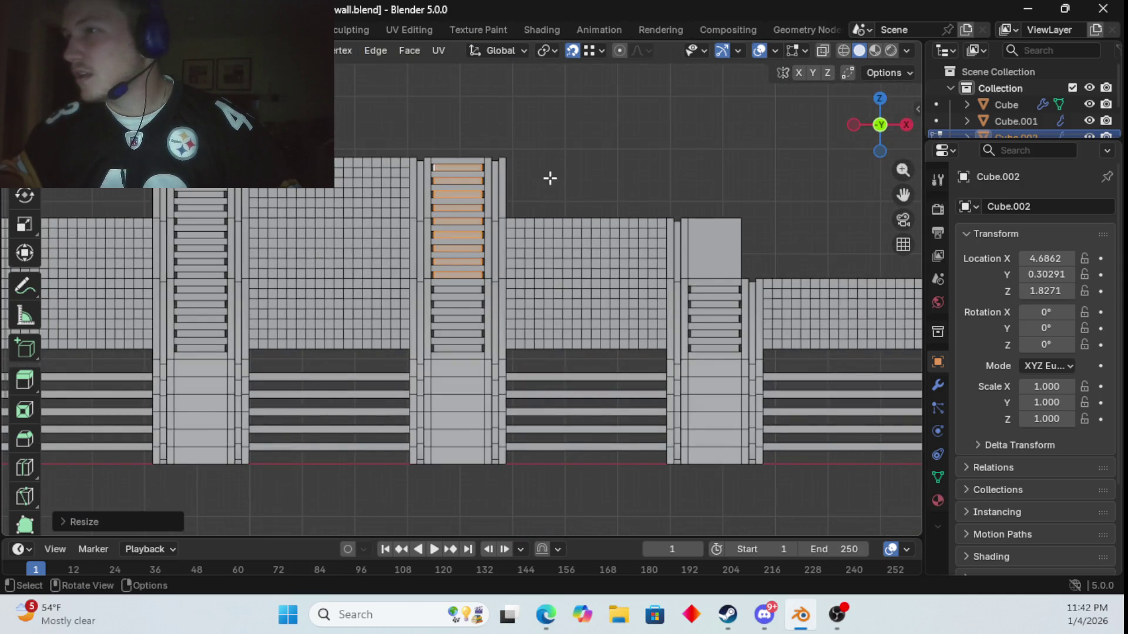
click(550, 178)
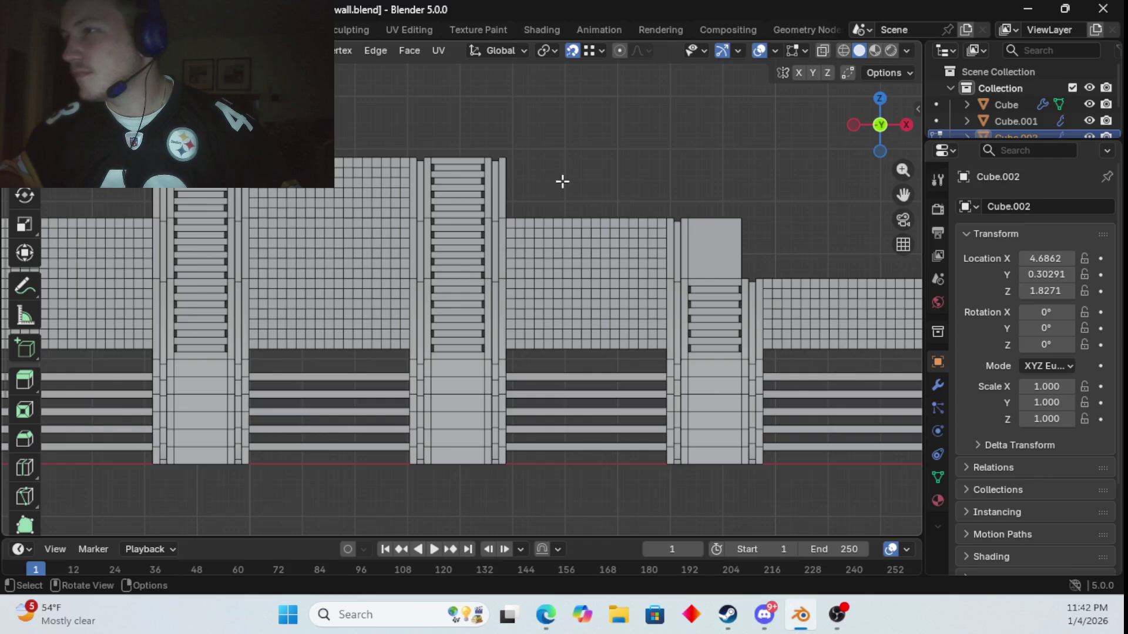
mouse_move(562, 182)
middle_down()
mouse_move(581, 181)
mouse_move(576, 194)
middle_up()
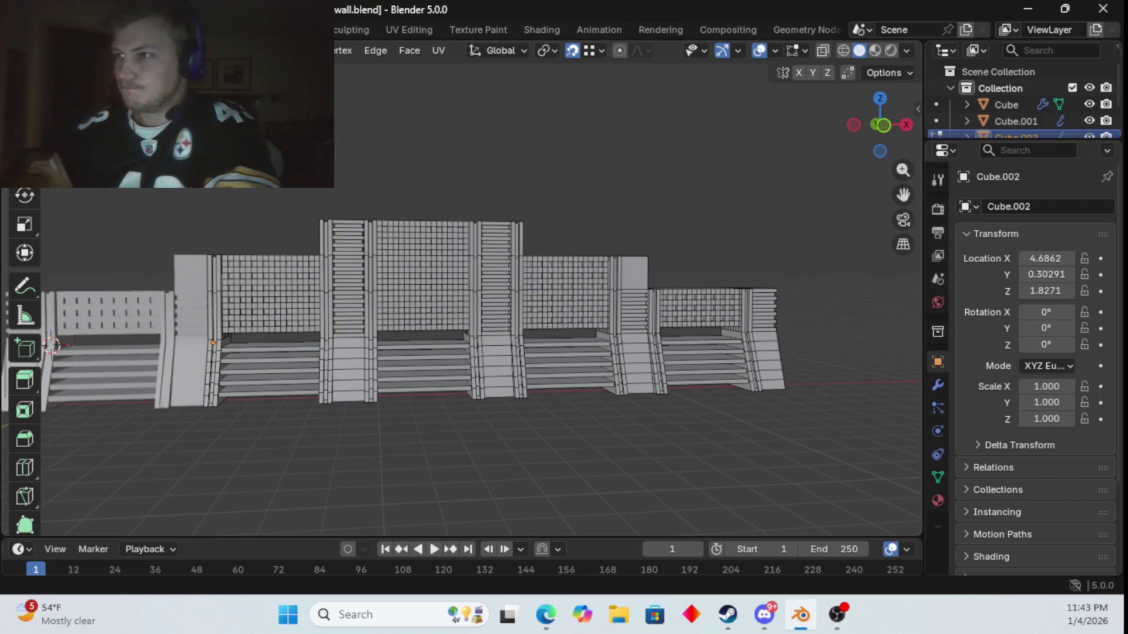
key(Tab)
scroll(311, 192, down, 3)
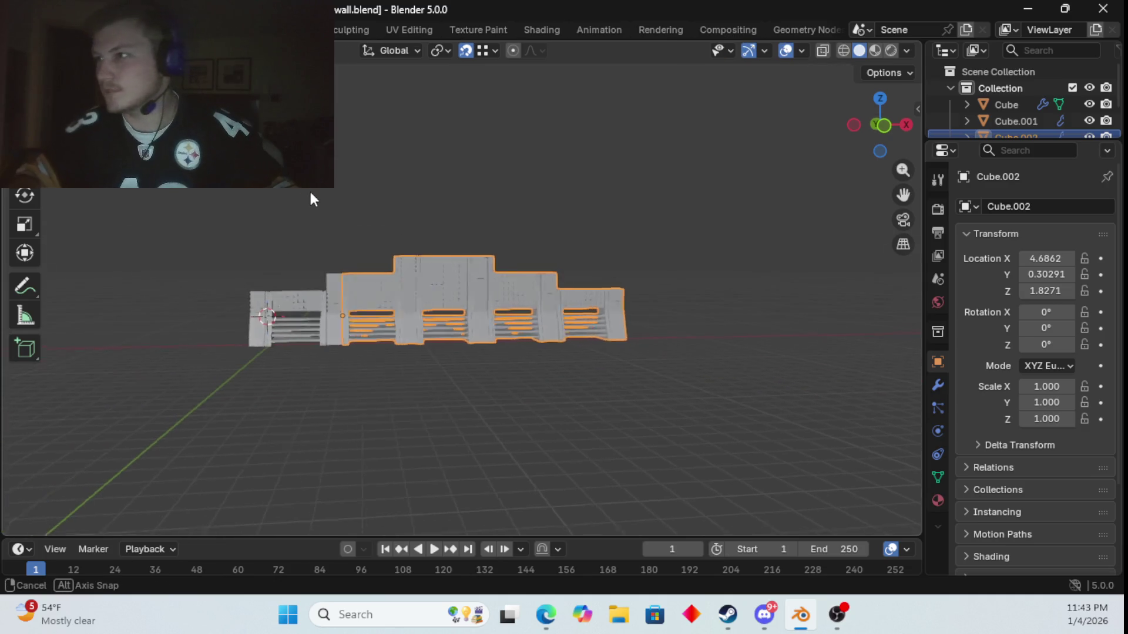
mouse_move(309, 189)
middle_down()
mouse_move(354, 212)
mouse_move(317, 202)
mouse_move(350, 205)
mouse_move(327, 186)
mouse_move(281, 222)
mouse_move(235, 176)
mouse_move(212, 176)
mouse_move(197, 193)
mouse_move(250, 222)
mouse_move(299, 189)
mouse_move(324, 186)
mouse_move(360, 210)
mouse_move(358, 174)
mouse_move(397, 199)
mouse_move(510, 199)
mouse_move(456, 239)
mouse_move(373, 193)
mouse_move(356, 193)
mouse_move(327, 229)
mouse_move(322, 217)
middle_up()
click(354, 211)
scroll(358, 215, up, 4)
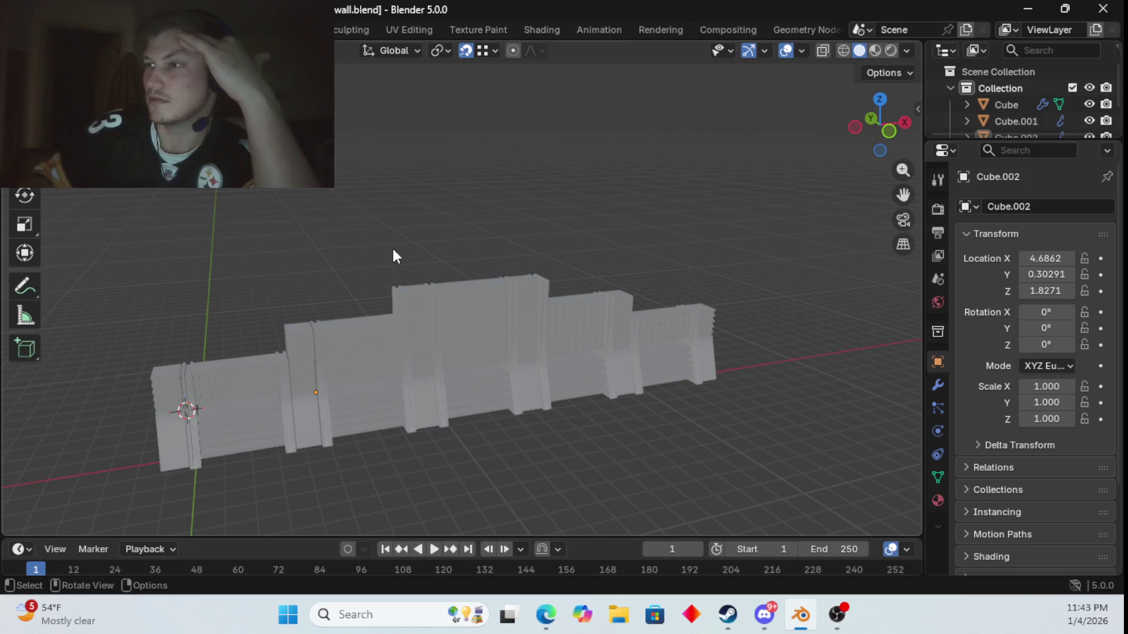
mouse_move(391, 249)
middle_down()
mouse_move(333, 196)
mouse_move(321, 217)
middle_up()
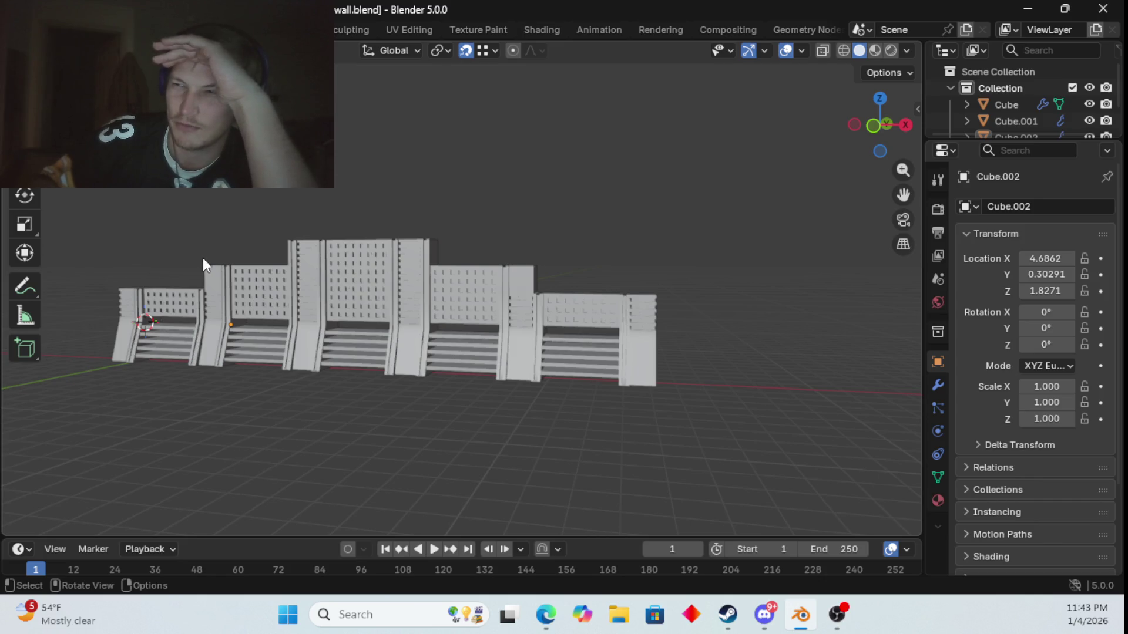
mouse_move(202, 258)
middle_down()
mouse_move(340, 252)
mouse_move(359, 208)
mouse_move(321, 301)
mouse_move(303, 255)
mouse_move(250, 251)
mouse_move(224, 319)
middle_up()
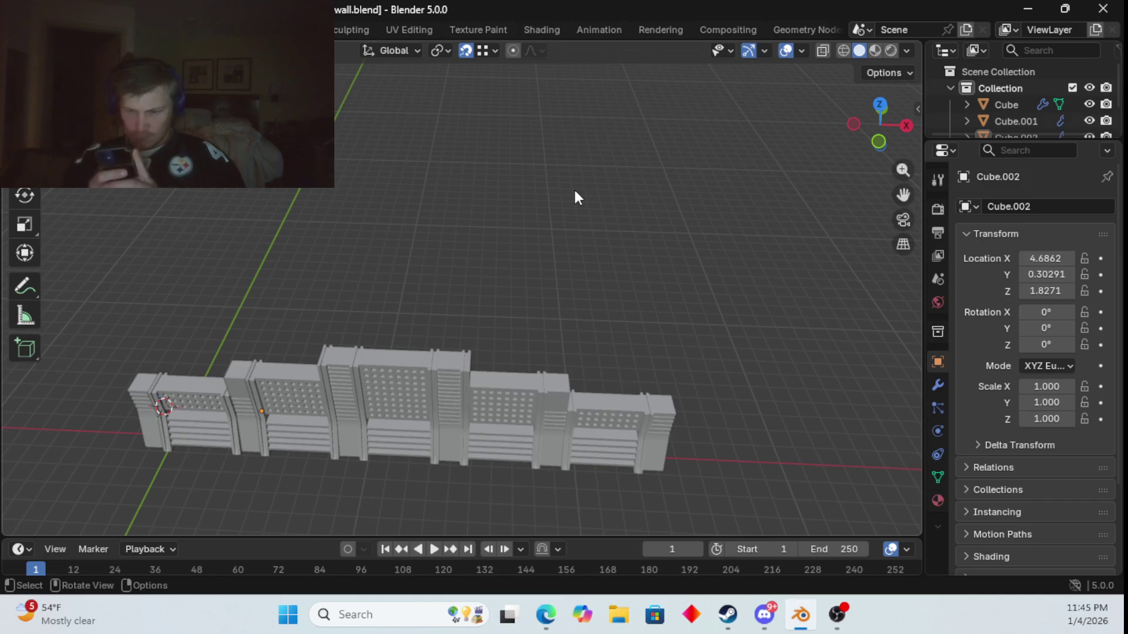
scroll(589, 306, up, 3)
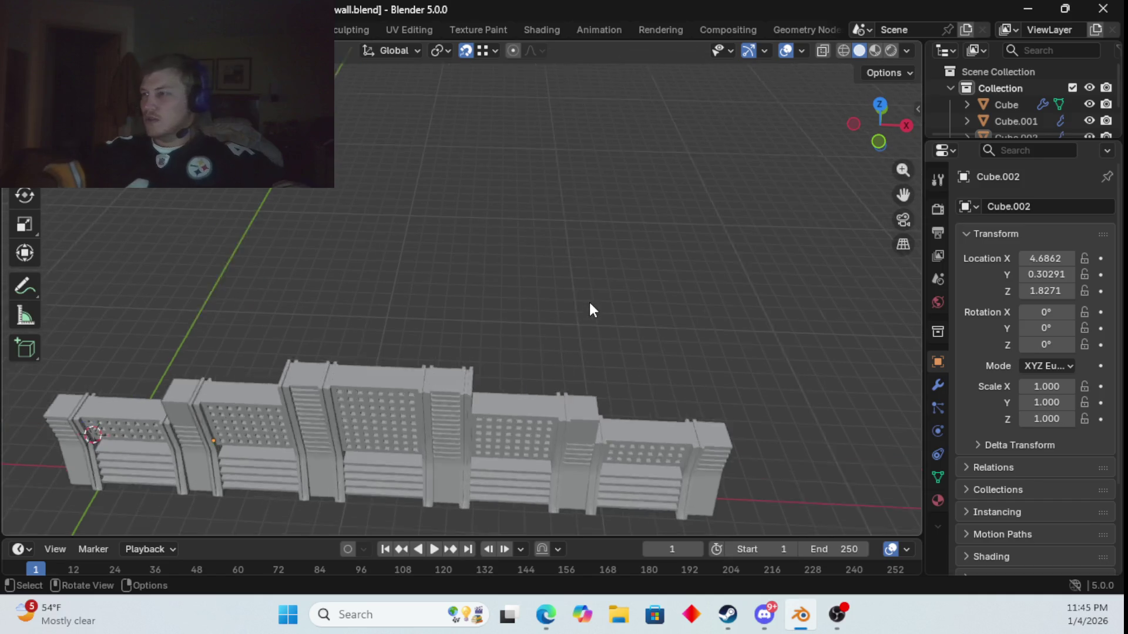
- In Cube.002's Edit Mode, duplicate the end pillar's column of faces and place the copy aside
mouse_move(559, 352)
shift+middle_down()
mouse_move(504, 294)
mouse_move(409, 250)
mouse_move(526, 271)
mouse_move(524, 262)
mouse_move(486, 245)
mouse_move(593, 381)
shift+middle_up()
click(598, 389)
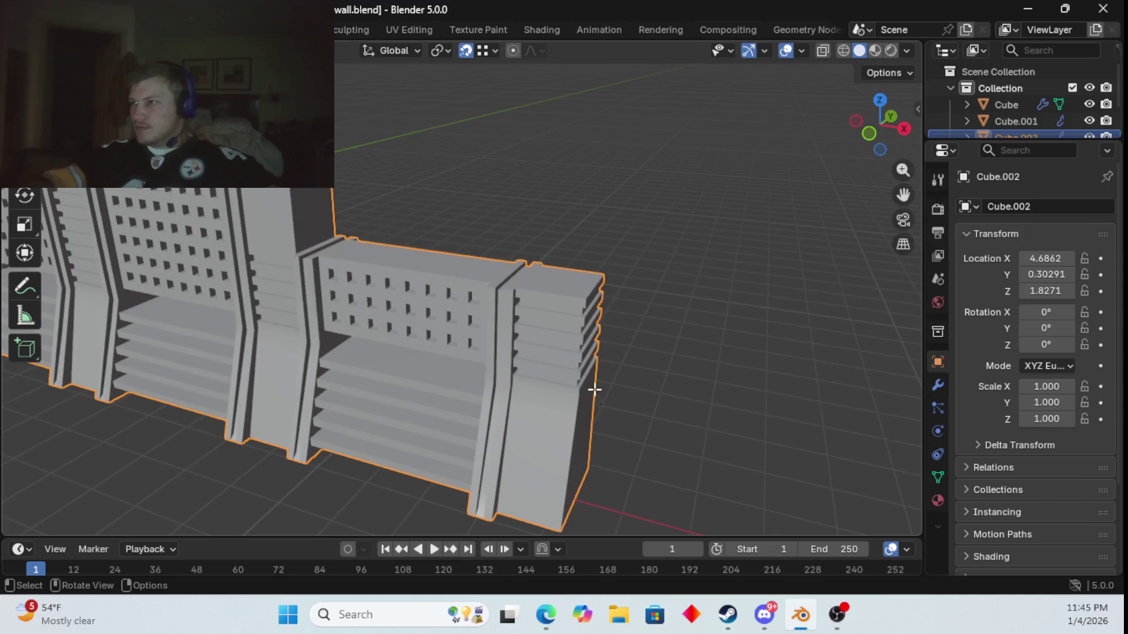
key(Tab)
middle_drag(678, 398, 598, 396)
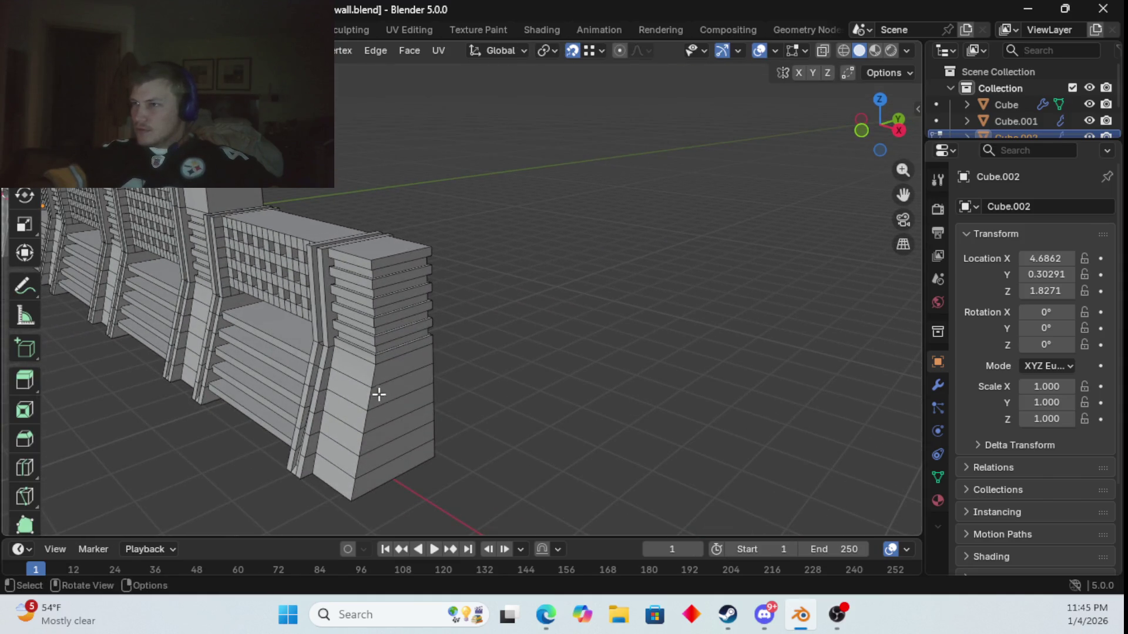
click(346, 370)
ctrl+click(330, 474)
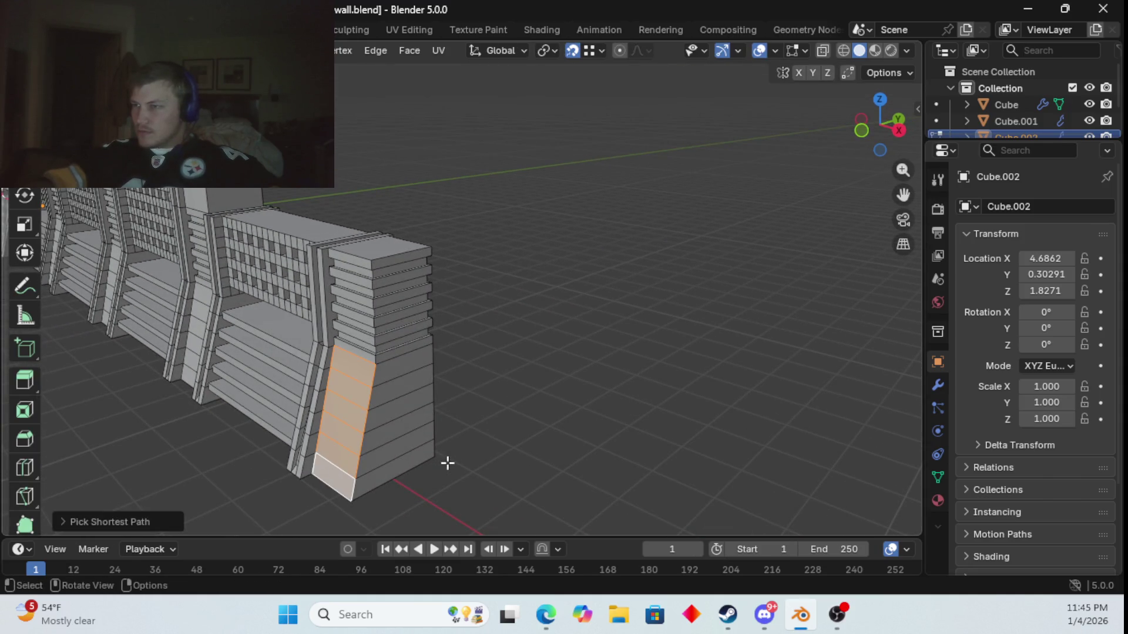
key(g)
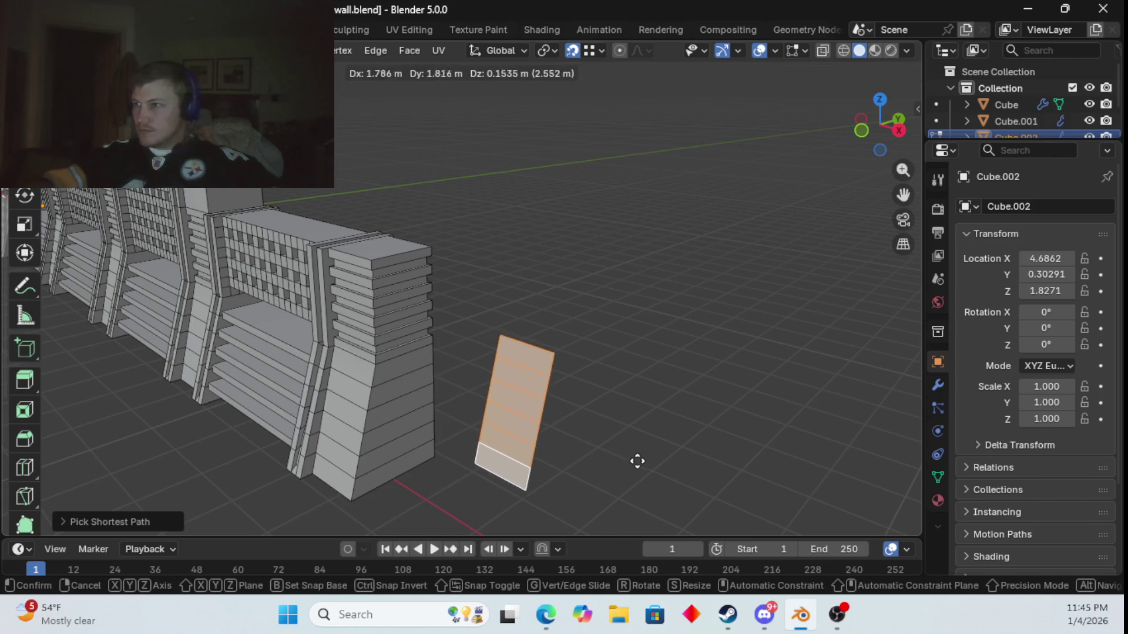
click(639, 461)
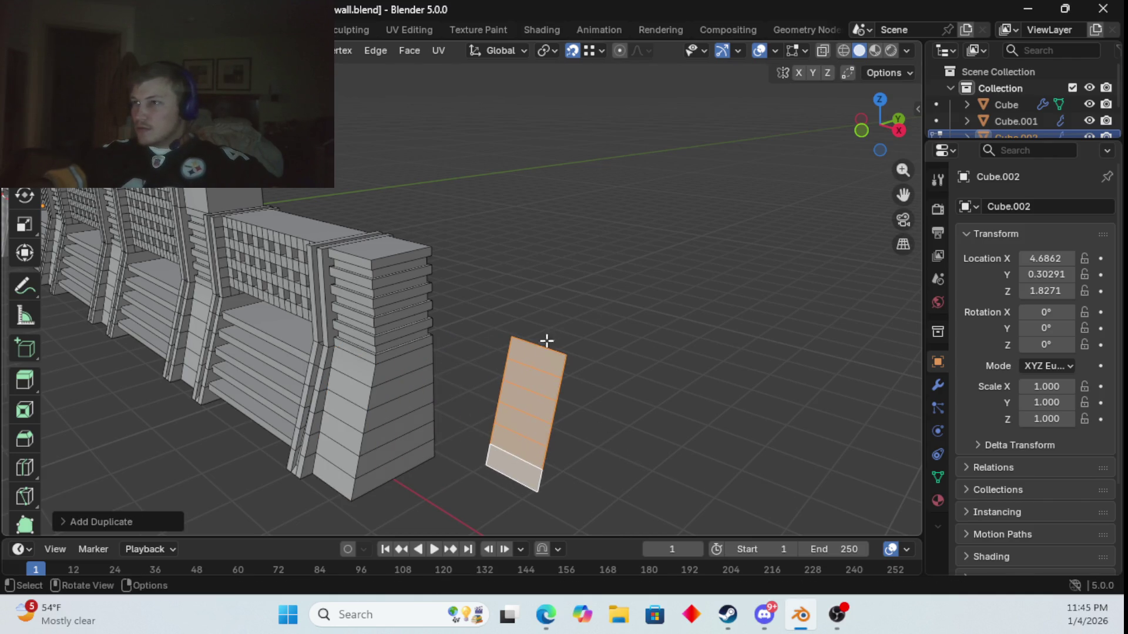
- Rotate the copied strip 90 degrees about Z and move it against the pillar's side
key(1)
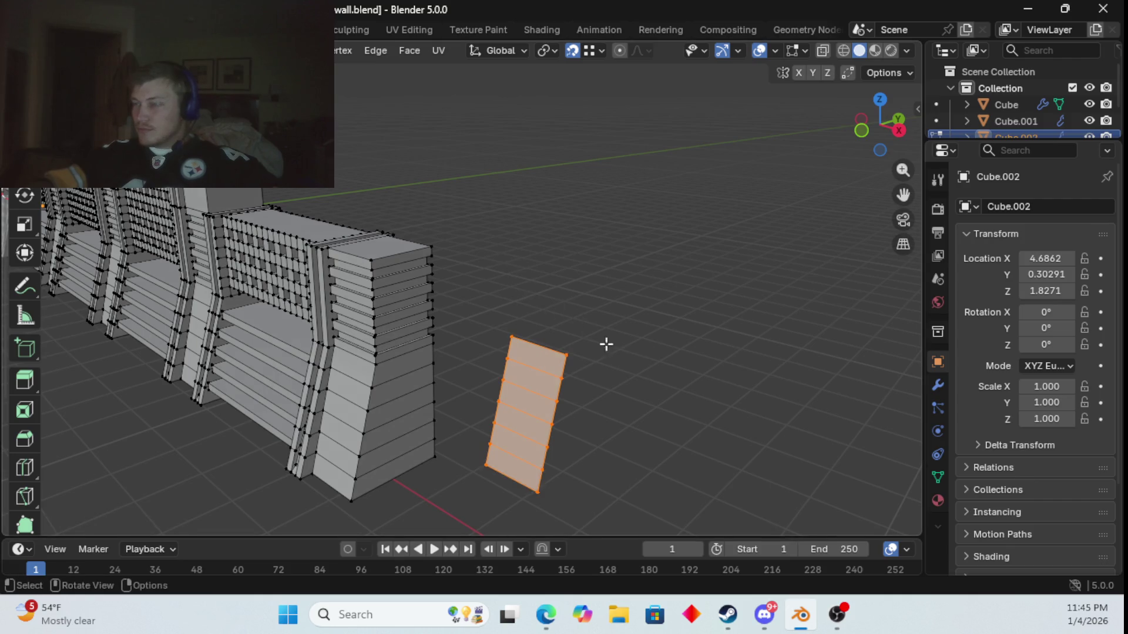
text(rz90)
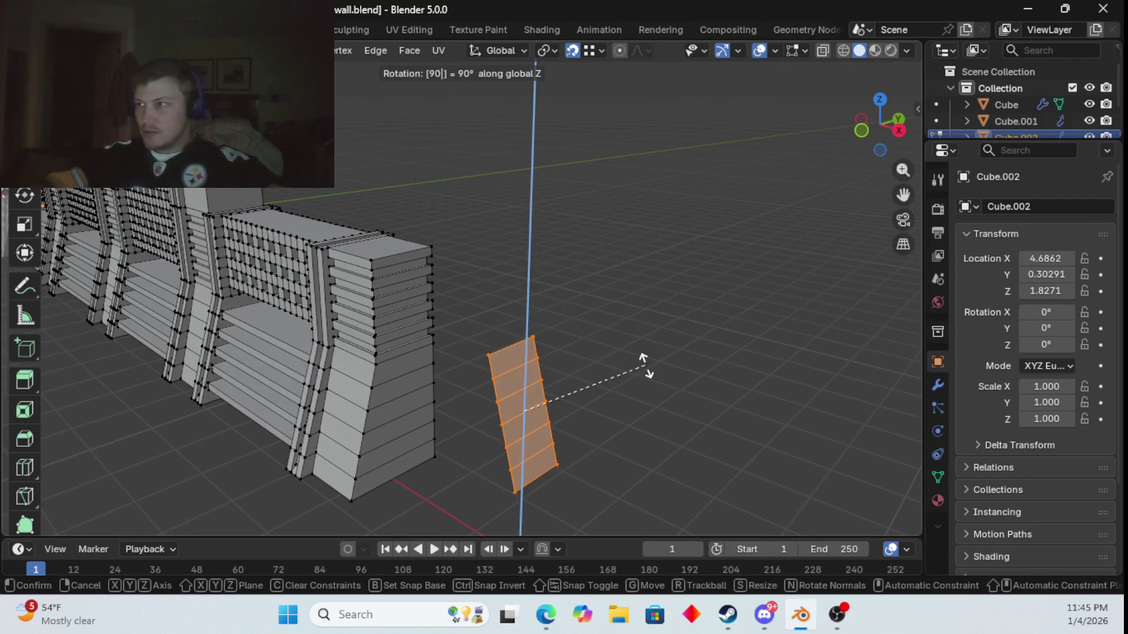
key(Return)
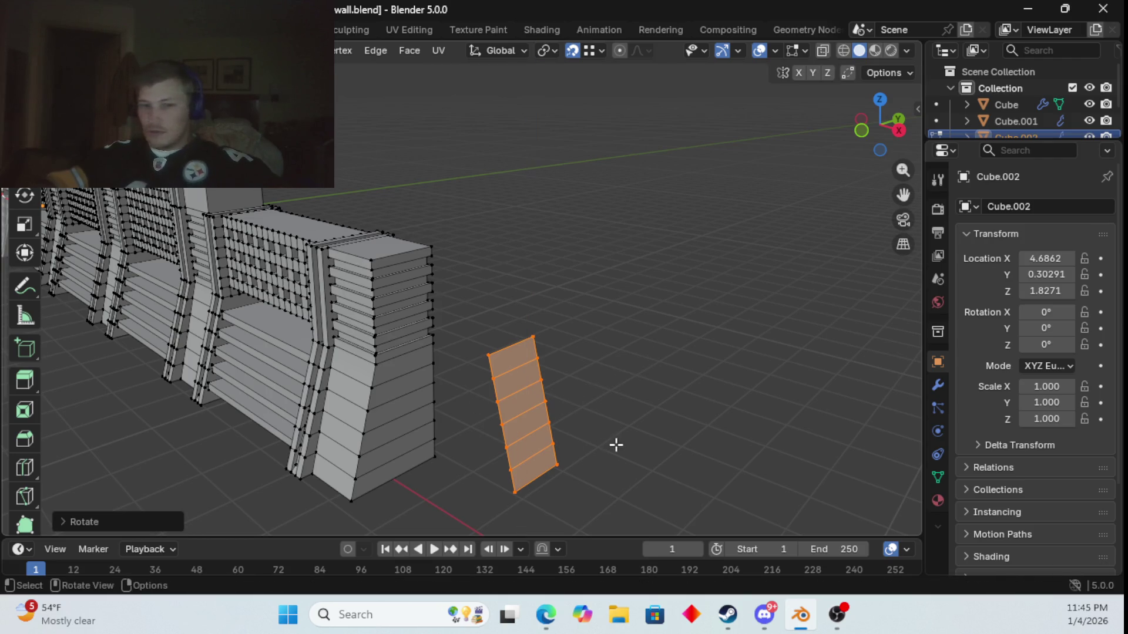
key(g)
key(g)
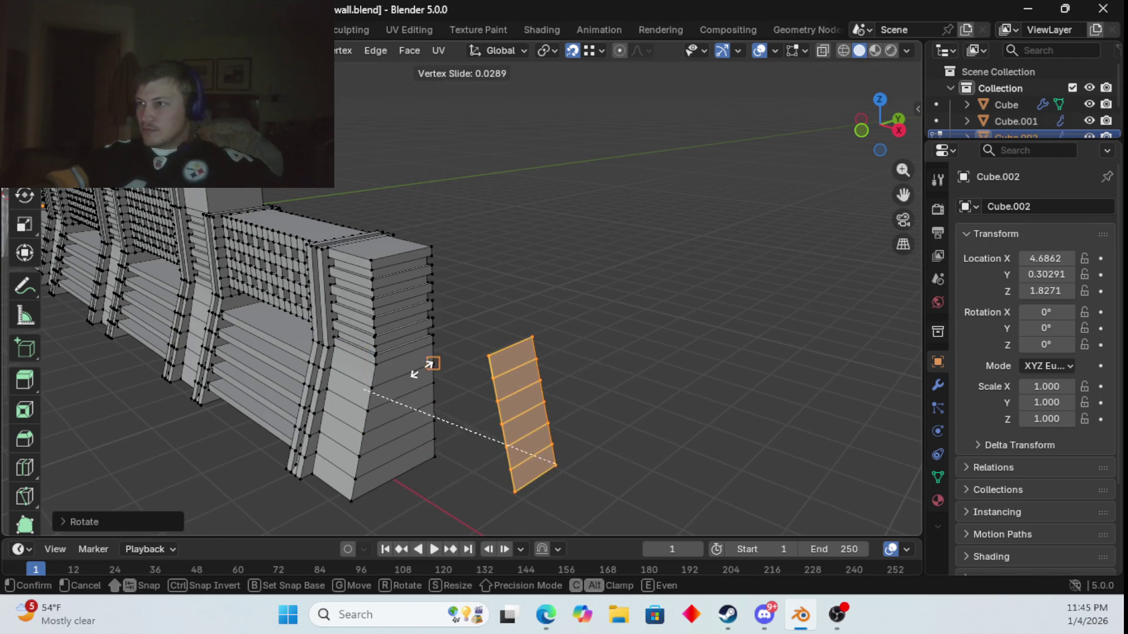
key(Escape)
key(g)
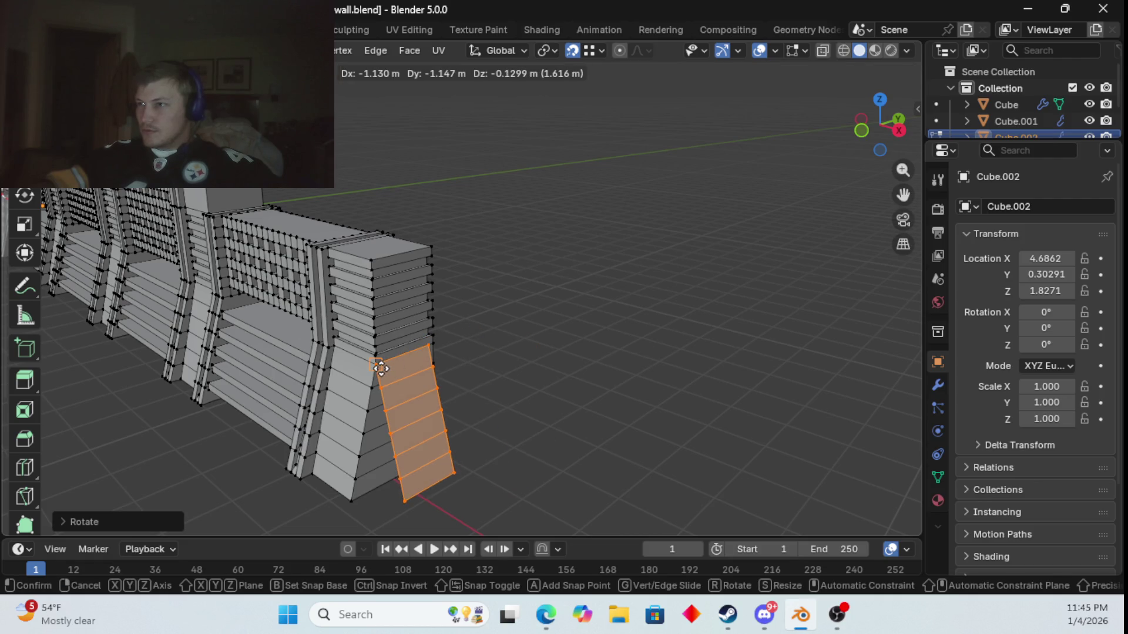
click(382, 368)
mouse_move(532, 402)
middle_down()
mouse_move(540, 367)
mouse_move(451, 378)
mouse_move(665, 391)
mouse_move(705, 406)
mouse_move(511, 362)
mouse_move(627, 368)
mouse_move(607, 350)
mouse_move(596, 361)
middle_up()
scroll(611, 366, up, 5)
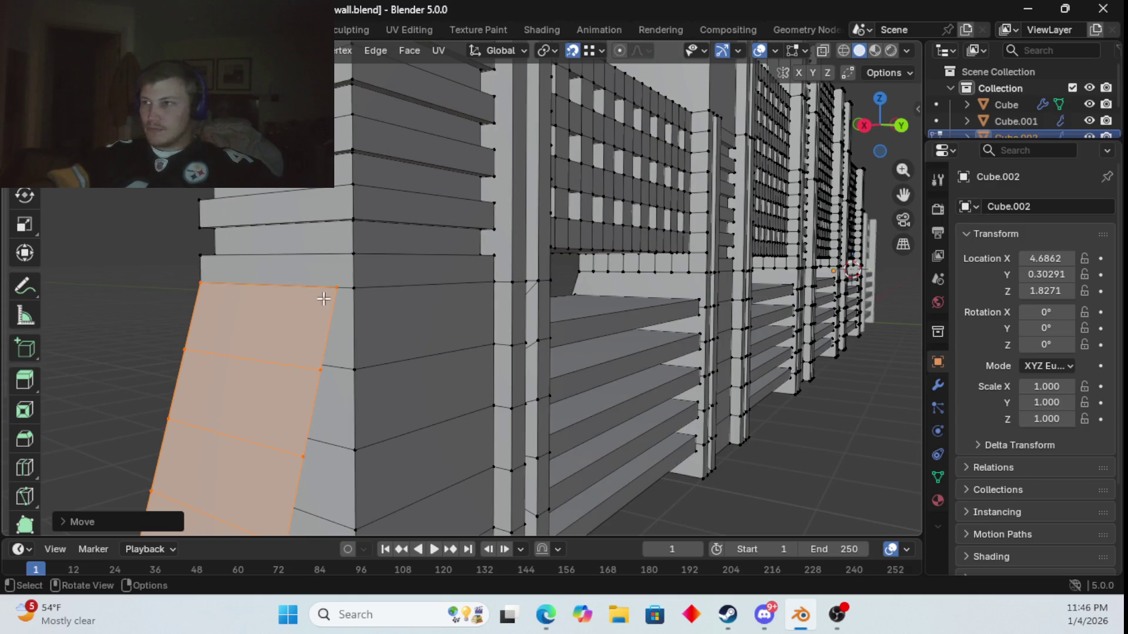
click(338, 288)
scroll(341, 299, down, 5)
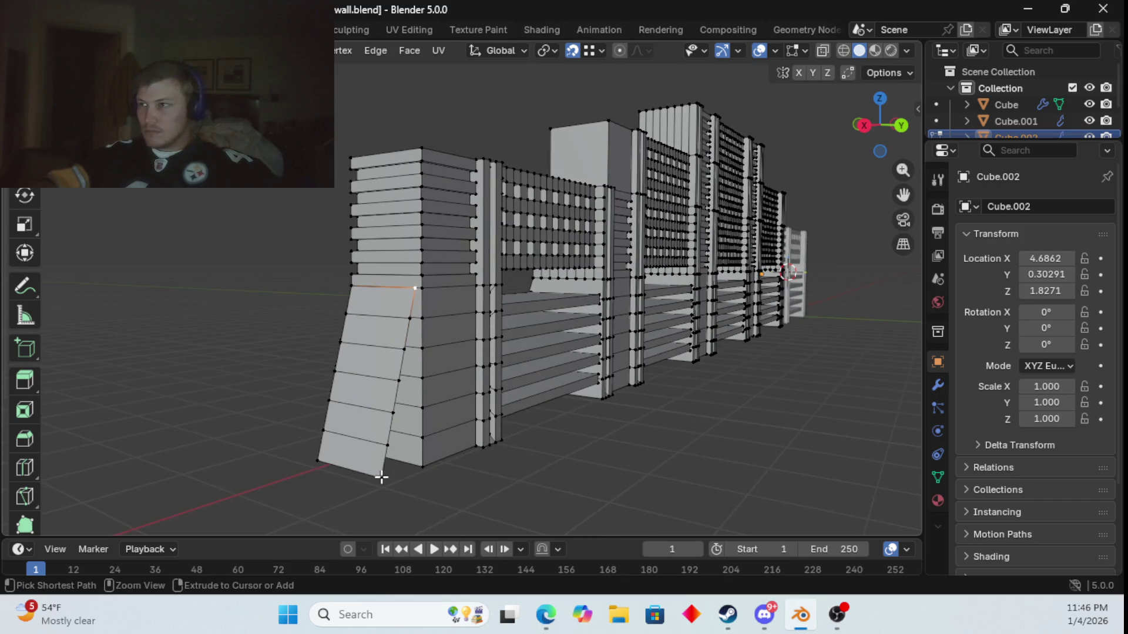
- Move the buttress edge into line with the pillar and select its top vertices with the pillar corner
ctrl+click(381, 478)
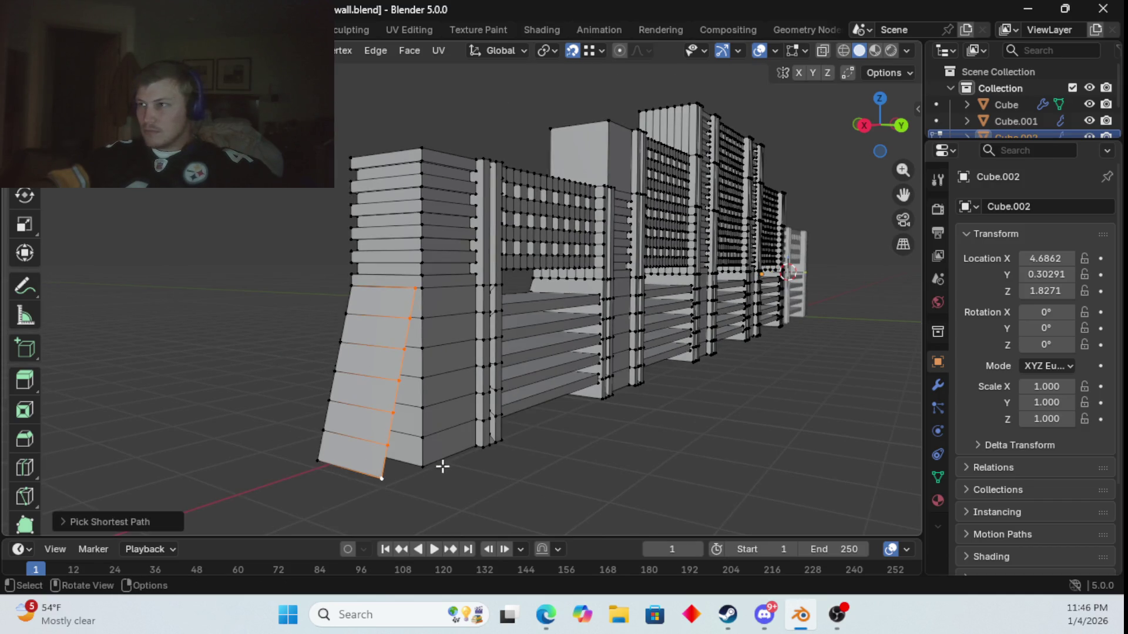
key(g)
click(424, 298)
scroll(439, 338, up, 2)
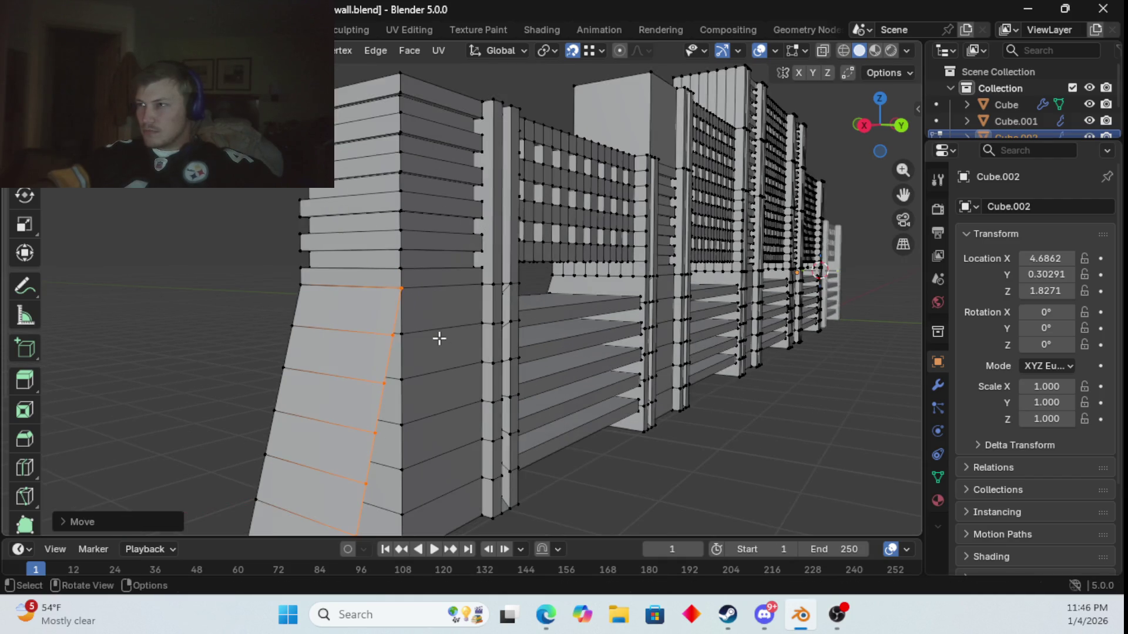
shift+click(301, 288)
click(257, 305)
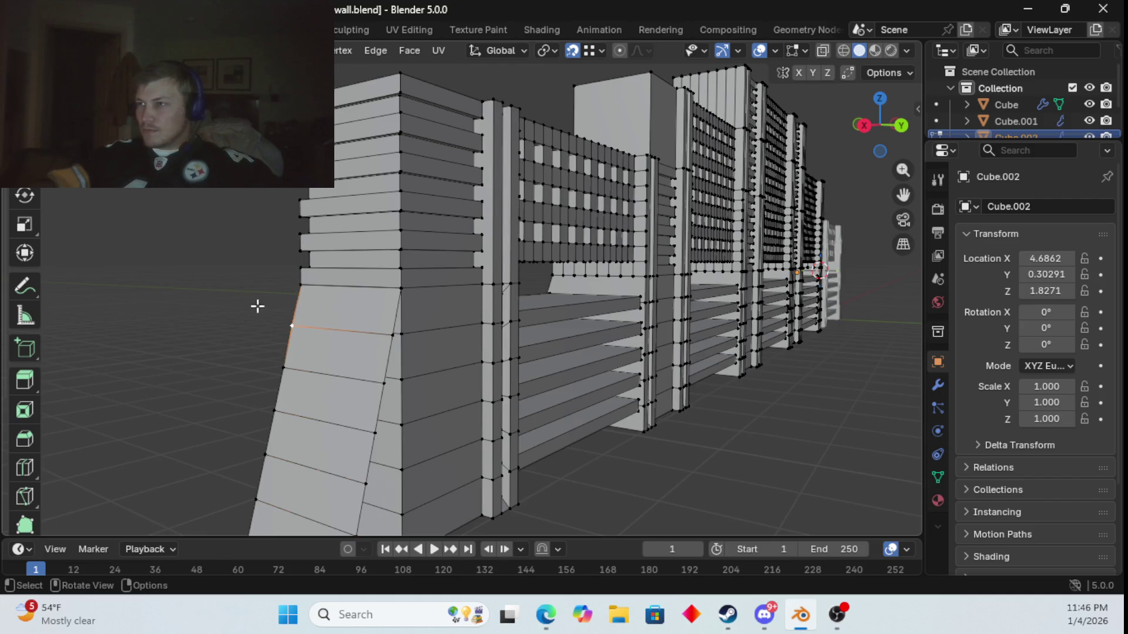
shift+click(401, 288)
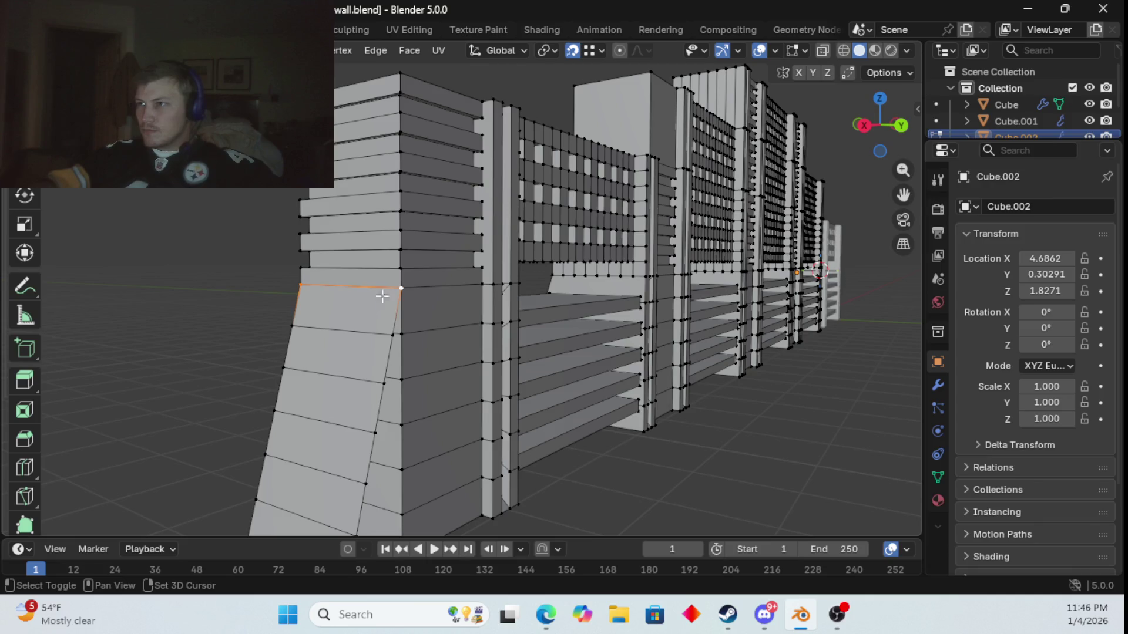
right_click(322, 306)
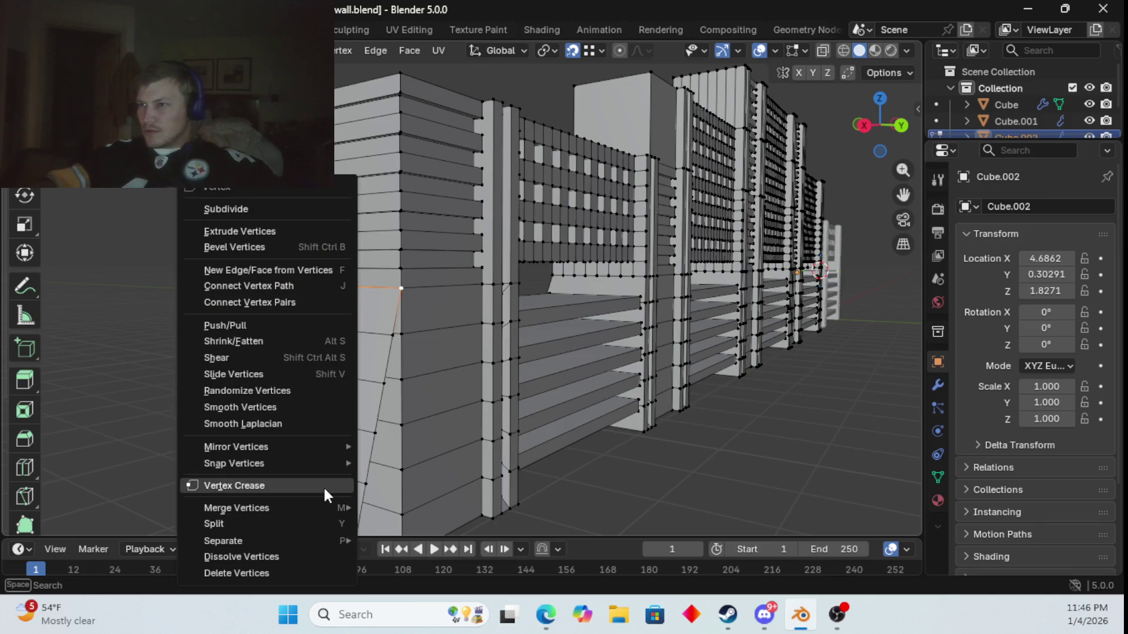
mouse_move(315, 541)
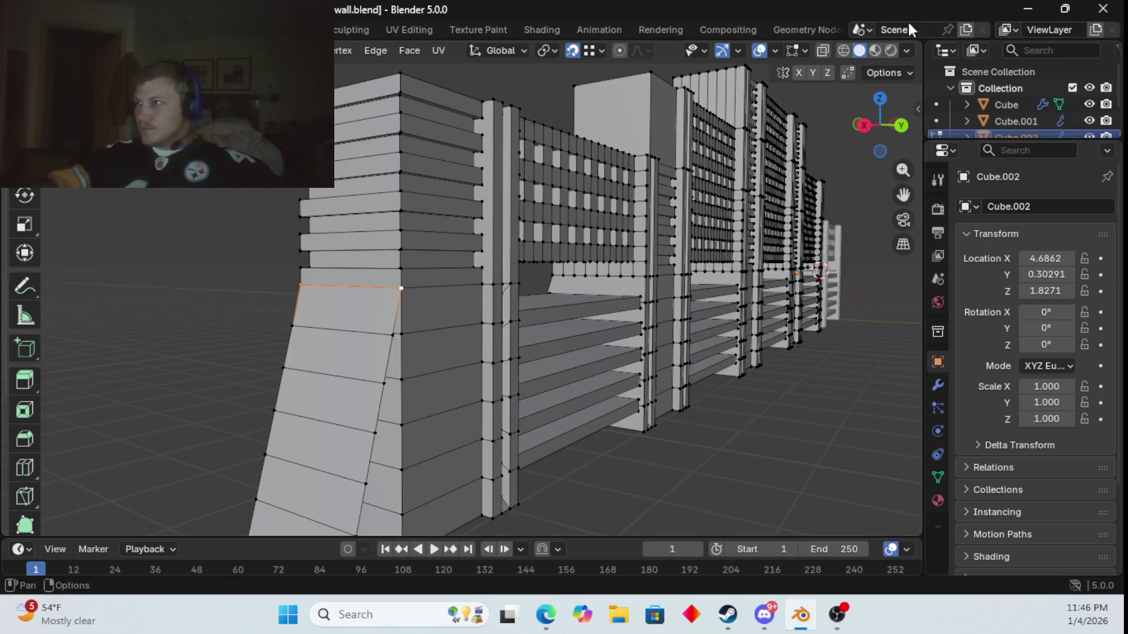
- With X-ray on, box-select the wall's end section and merge its vertices by distance
click(823, 51)
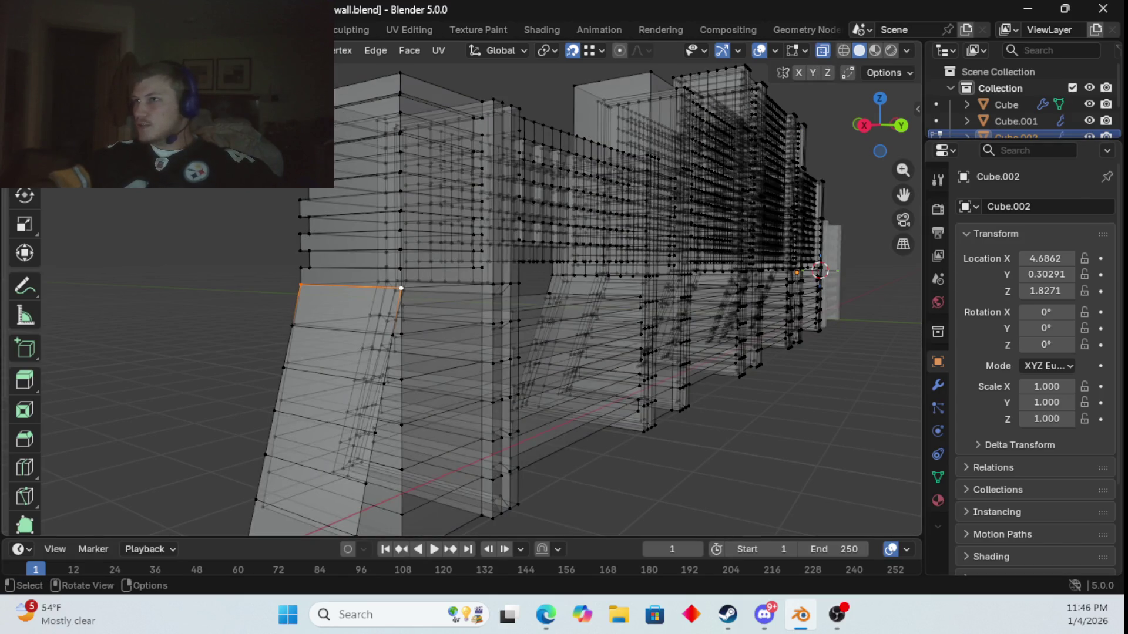
mouse_move(212, 70)
mouse_down()
mouse_move(483, 517)
mouse_move(555, 536)
mouse_up()
right_click(278, 362)
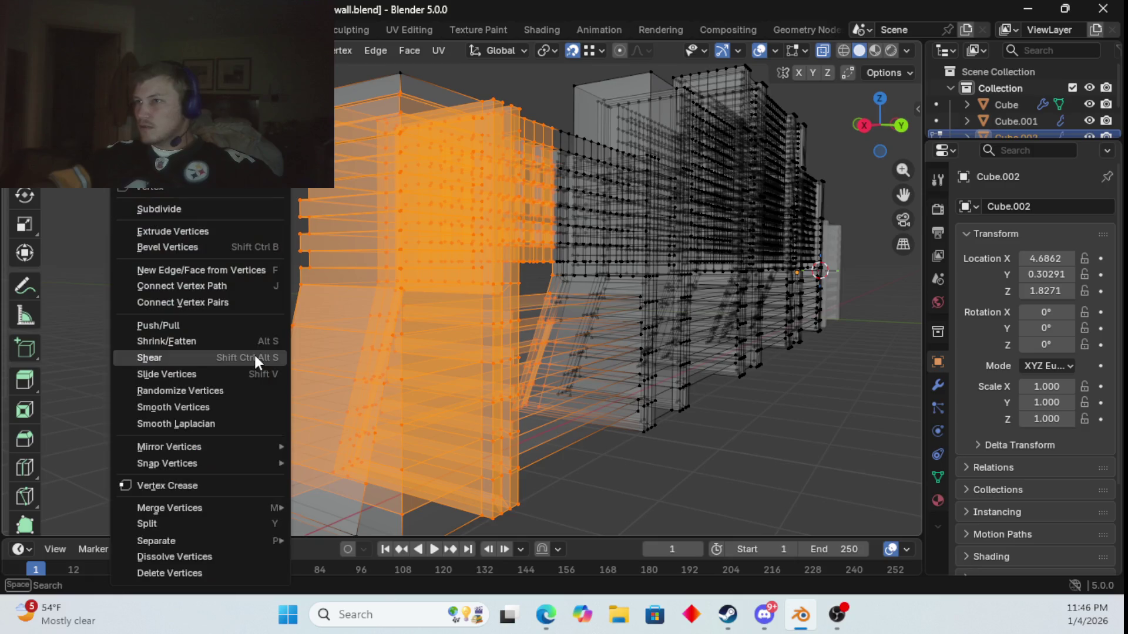
mouse_move(247, 506)
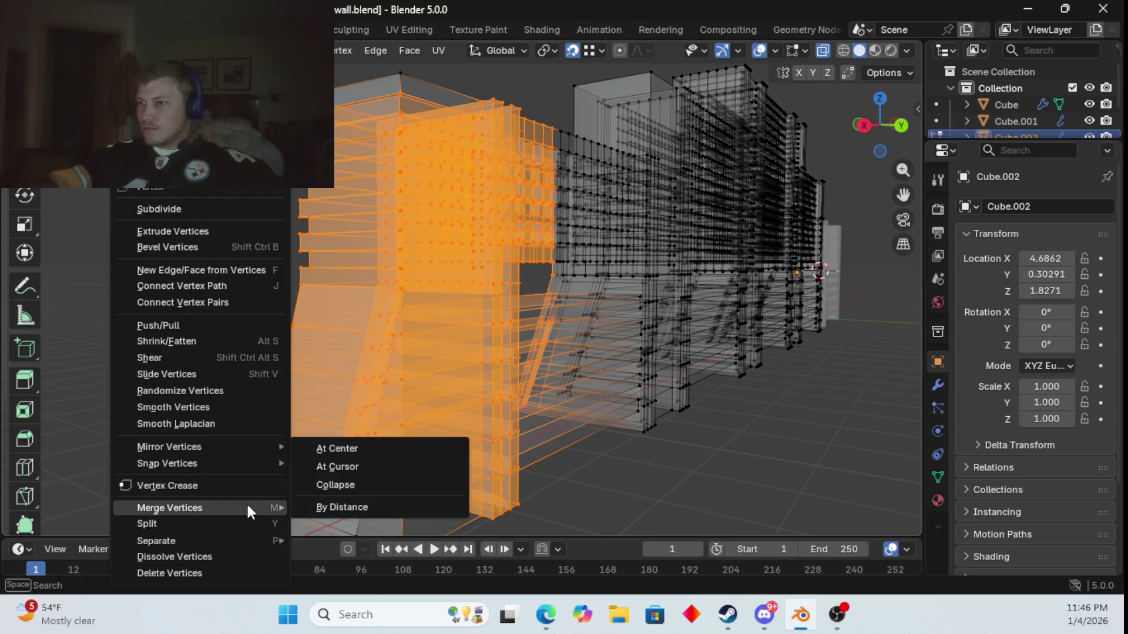
click(351, 503)
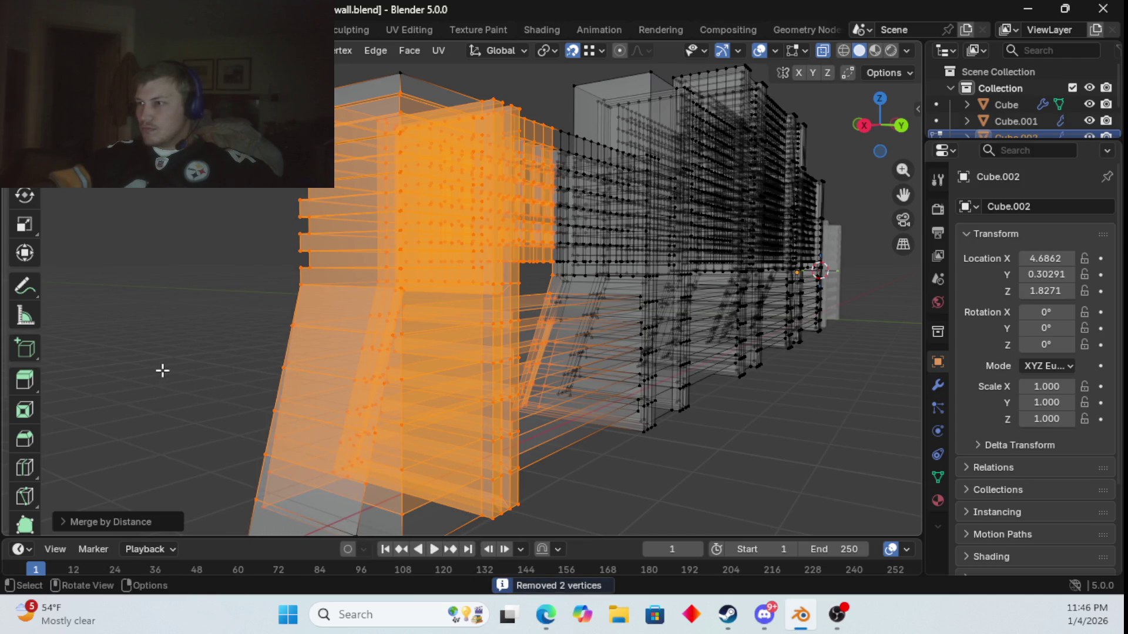
key(alt+a)
- Box-select the entire wall and merge by distance, removing 200 duplicate vertices
scroll(597, 164, down, 5)
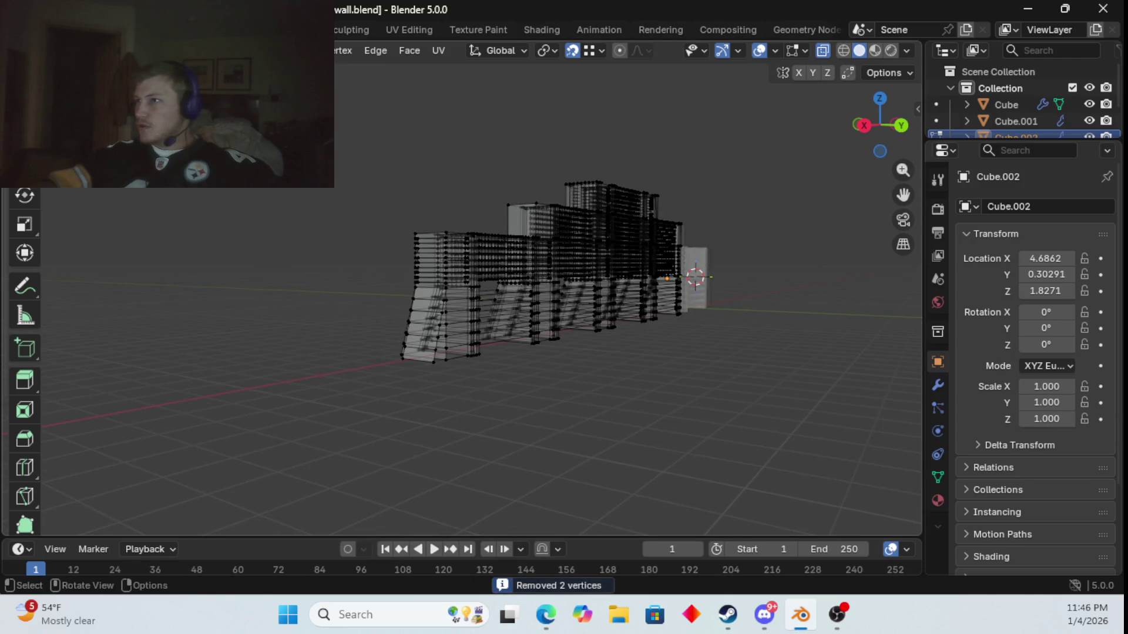
mouse_move(294, 151)
mouse_down()
mouse_move(625, 289)
mouse_move(813, 434)
mouse_up()
right_click(646, 361)
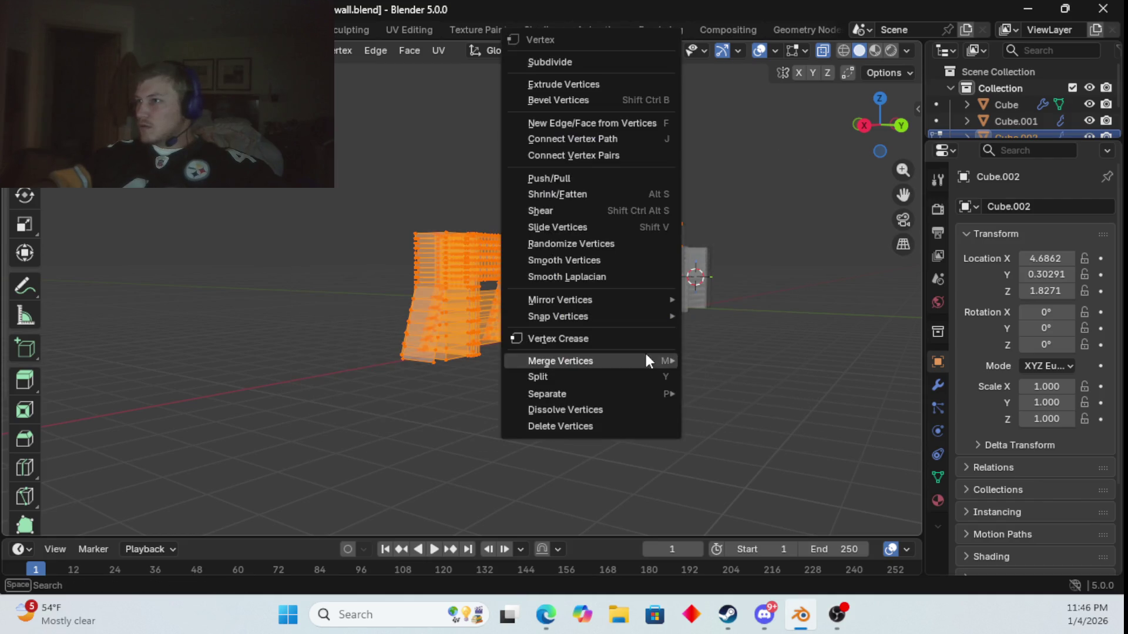
mouse_move(646, 354)
click(719, 418)
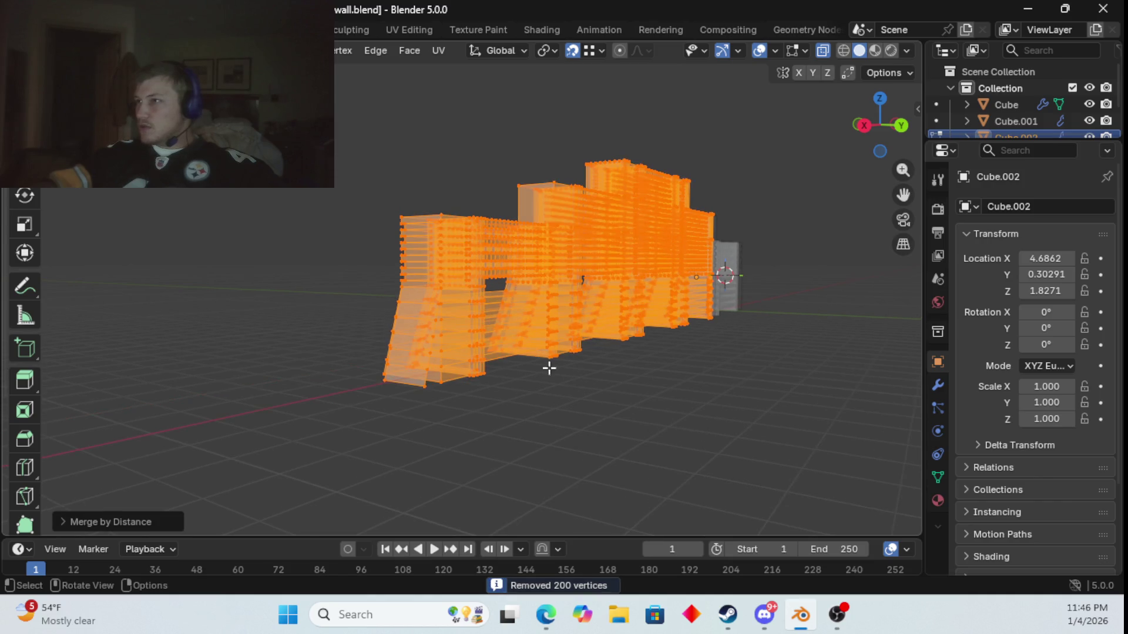
mouse_move(548, 368)
middle_down()
mouse_move(584, 395)
mouse_move(780, 389)
mouse_move(423, 358)
mouse_move(482, 368)
mouse_move(448, 378)
middle_up()
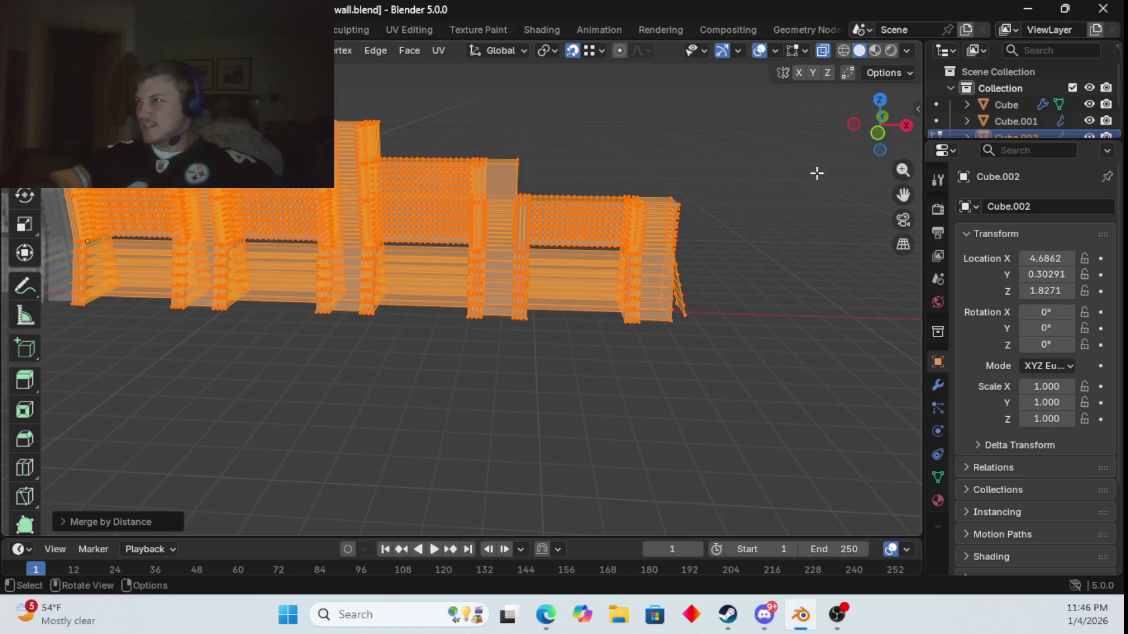
- Return to solid view, deselect the wall, and orbit to a low angle beneath it
click(823, 50)
mouse_move(785, 120)
middle_down()
mouse_move(725, 292)
mouse_move(511, 249)
mouse_move(456, 254)
middle_up()
click(325, 367)
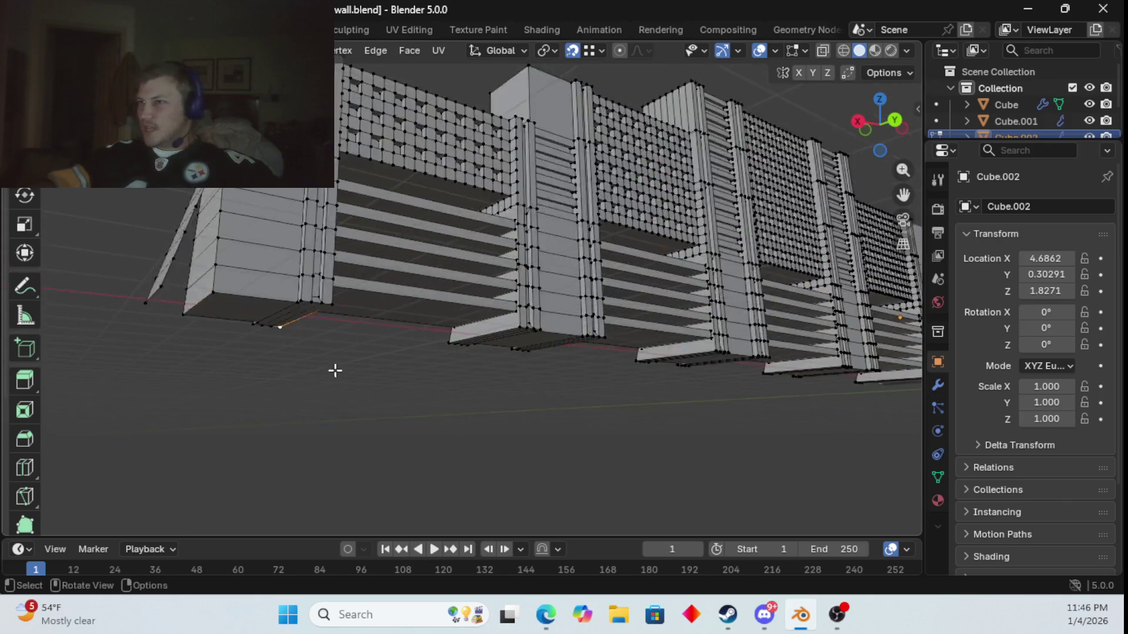
scroll(335, 368, up, 2)
middle_drag(335, 367, 453, 470)
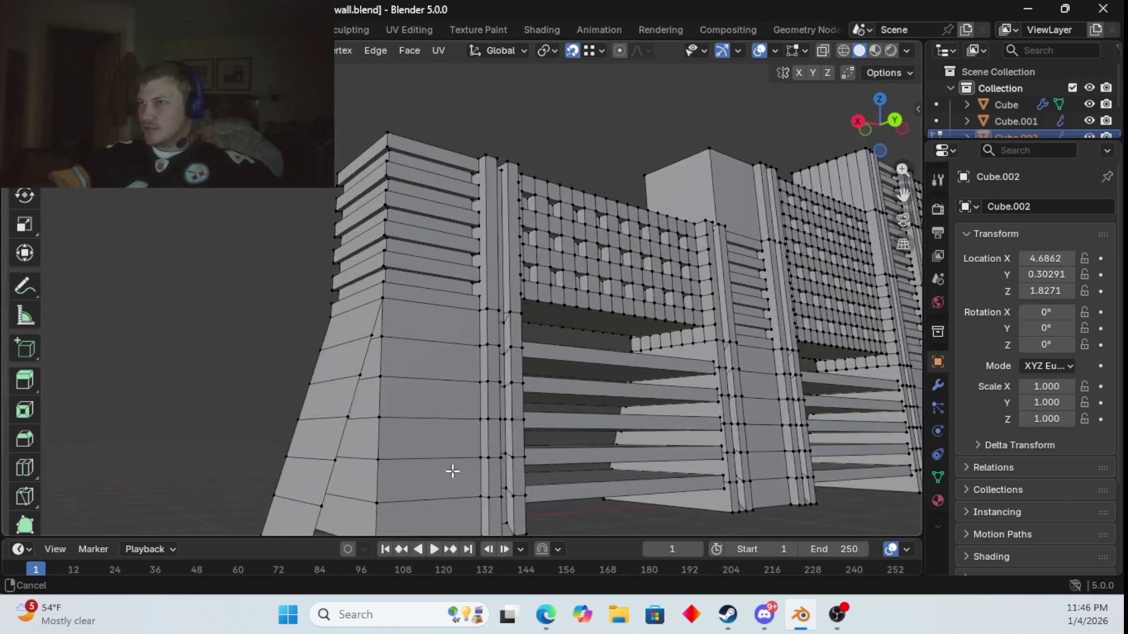
- Pick shortest-path vertex selections and a quad face across the upper pillar slope
click(372, 336)
ctrl+click(382, 336)
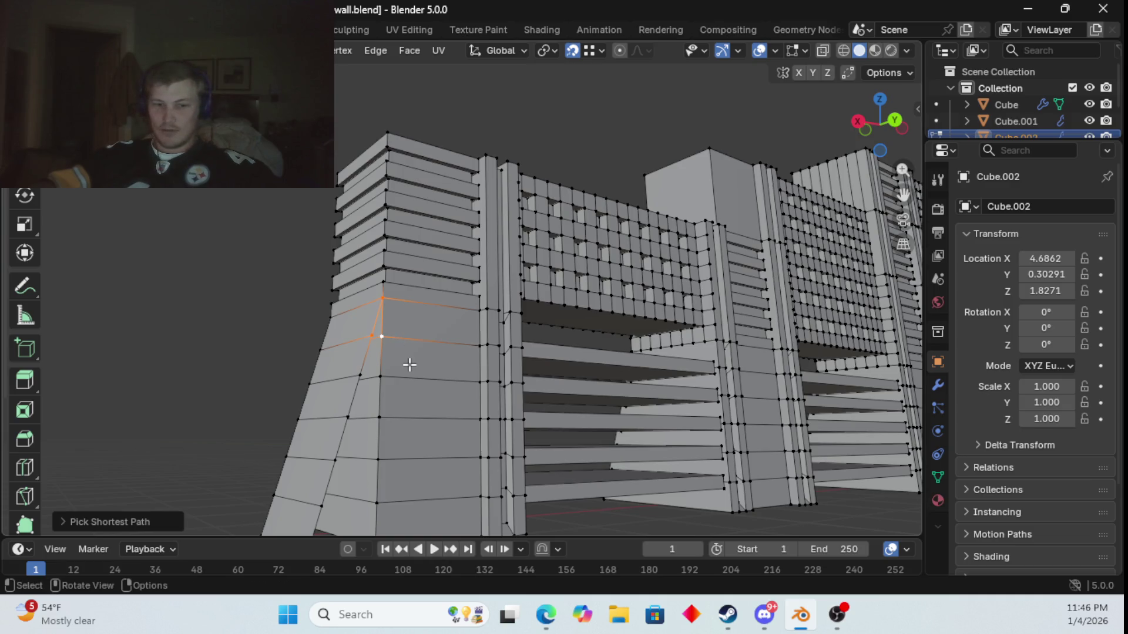
click(369, 377)
ctrl+click(360, 375)
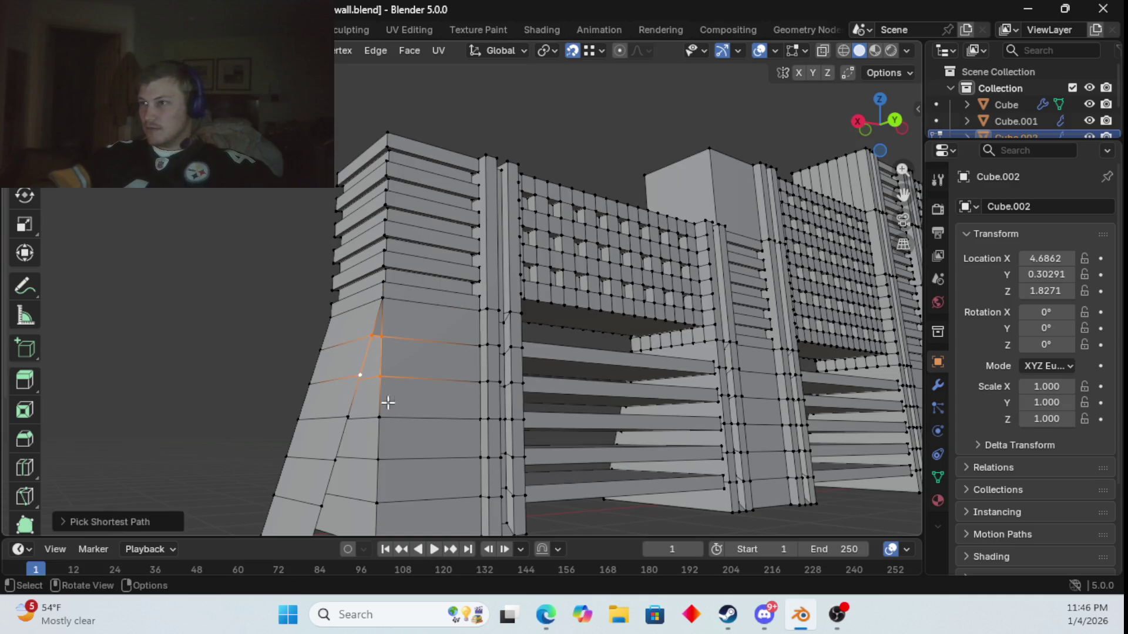
shift+click(348, 417)
ctrl+click(377, 417)
shift+click(378, 418)
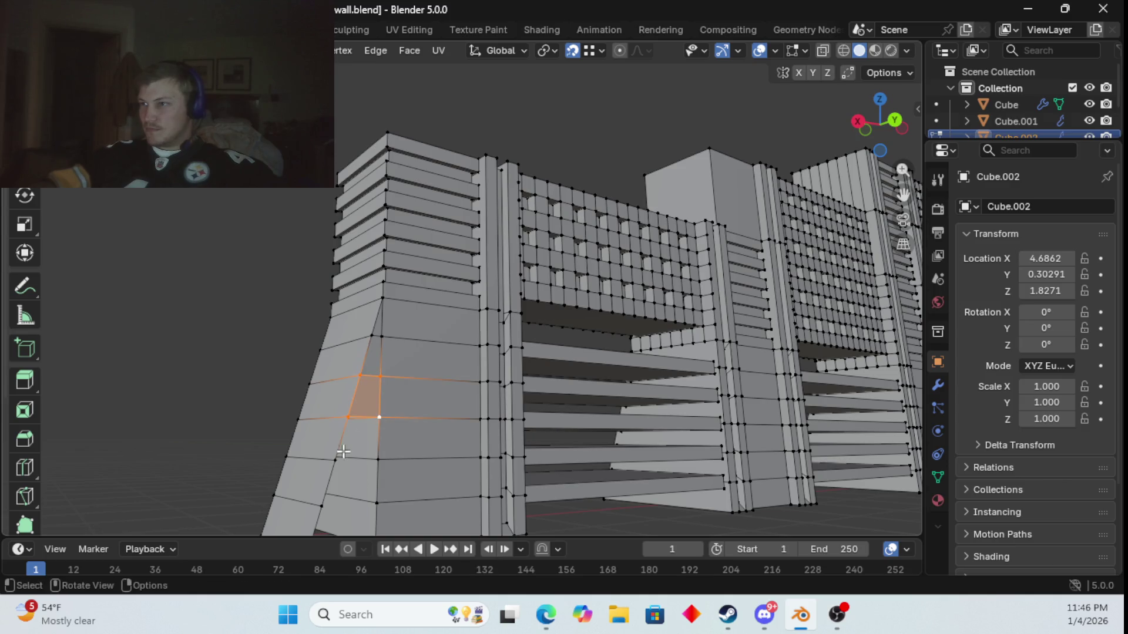
- Select faces lower on the pillar, stepping down to the quads below
click(334, 460)
click(377, 503)
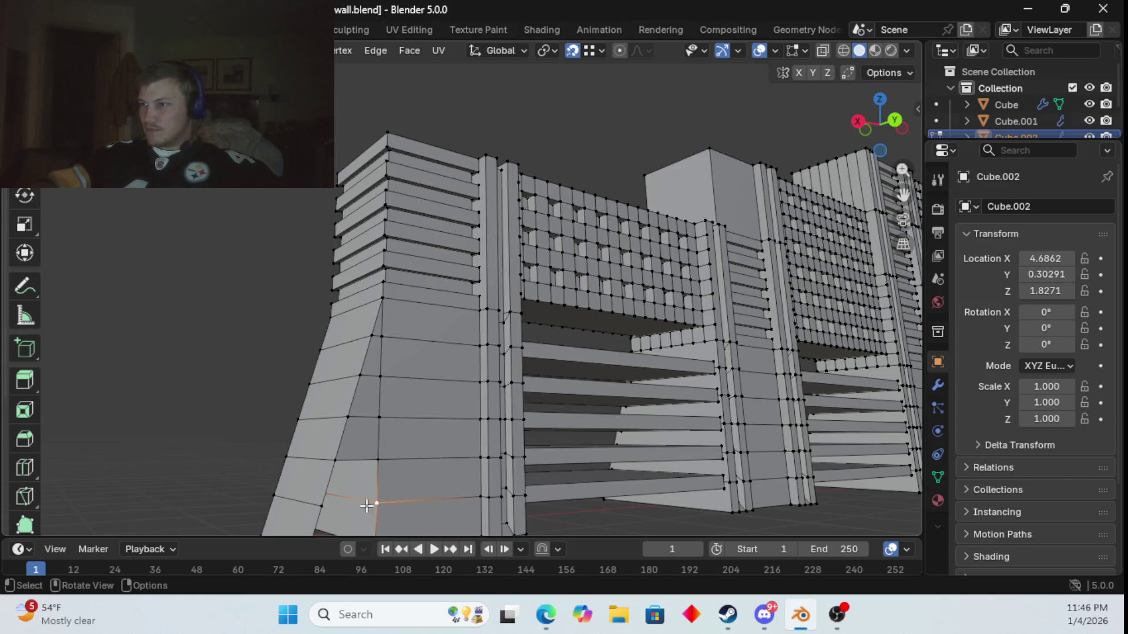
ctrl+click(377, 504)
middle_drag(378, 503, 382, 499)
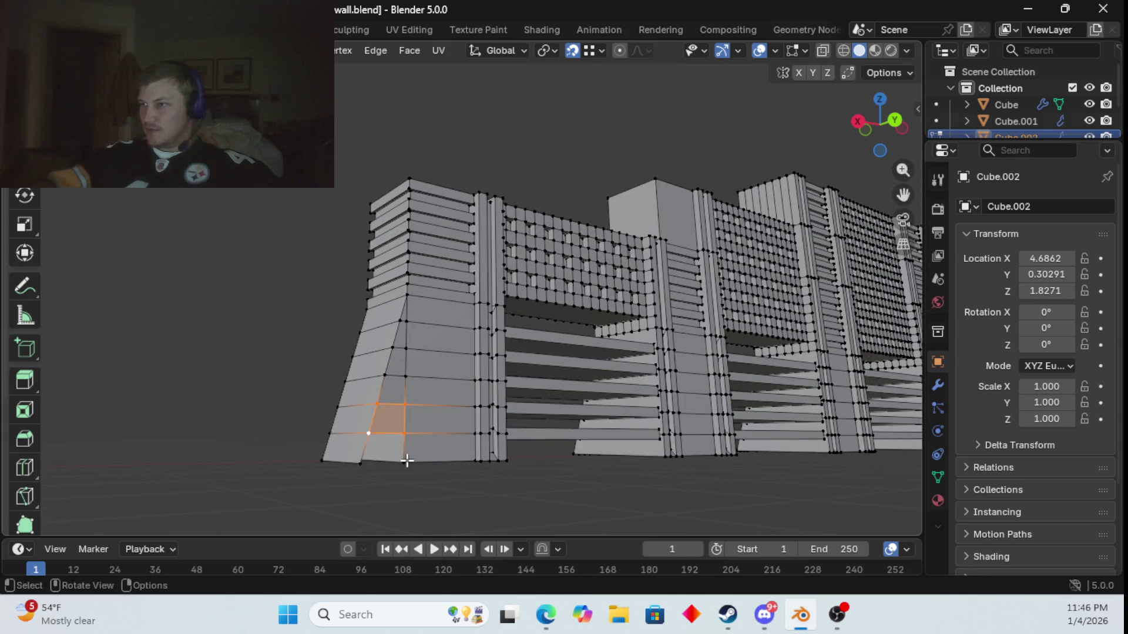
click(378, 466)
ctrl+click(355, 465)
shift+click(370, 478)
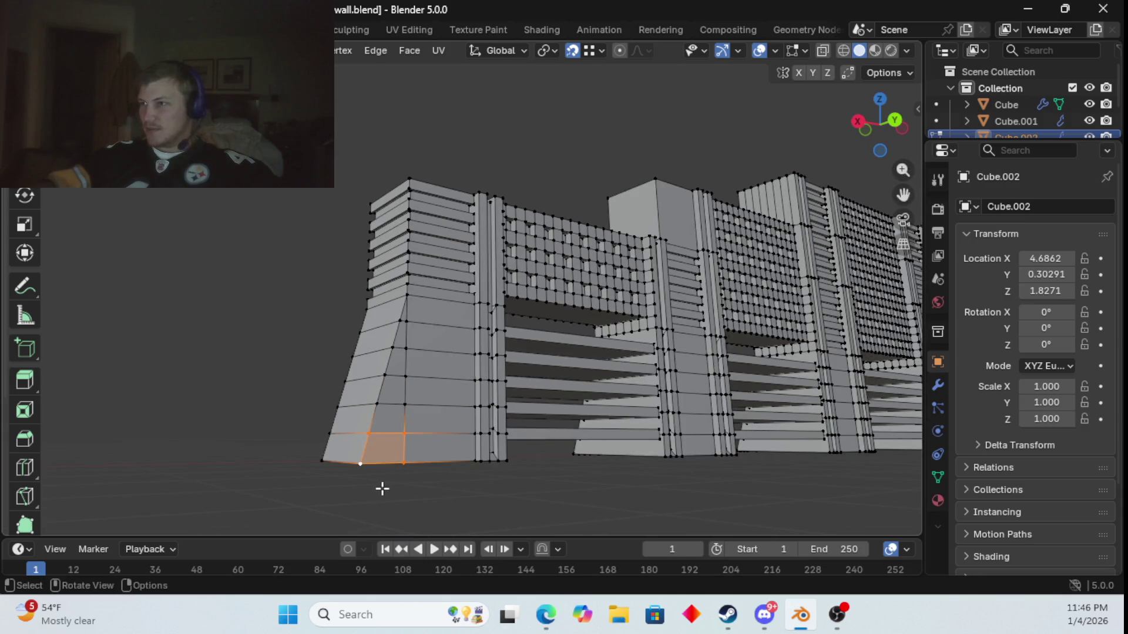
- Orbit and zoom in close under the tapered end pillar
mouse_move(383, 489)
middle_down()
mouse_move(516, 456)
mouse_move(586, 460)
mouse_move(450, 452)
mouse_move(453, 470)
middle_up()
scroll(597, 470, up, 5)
middle_drag(597, 476, 456, 272)
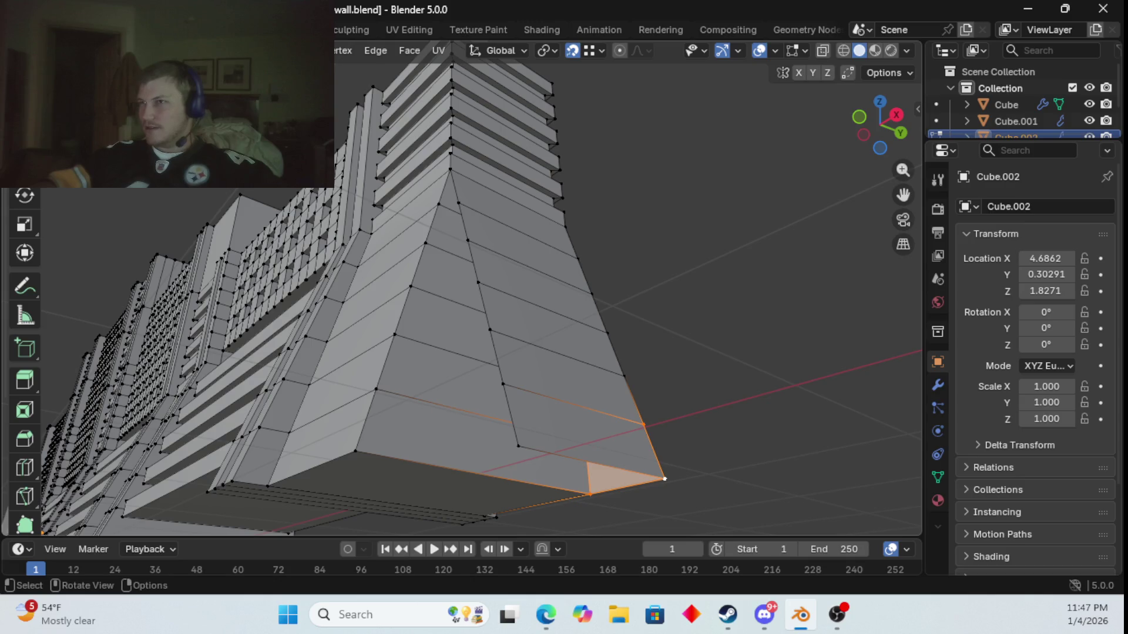
- In face select, box-select the column of faces down the slope and delete them
key(3)
key(b)
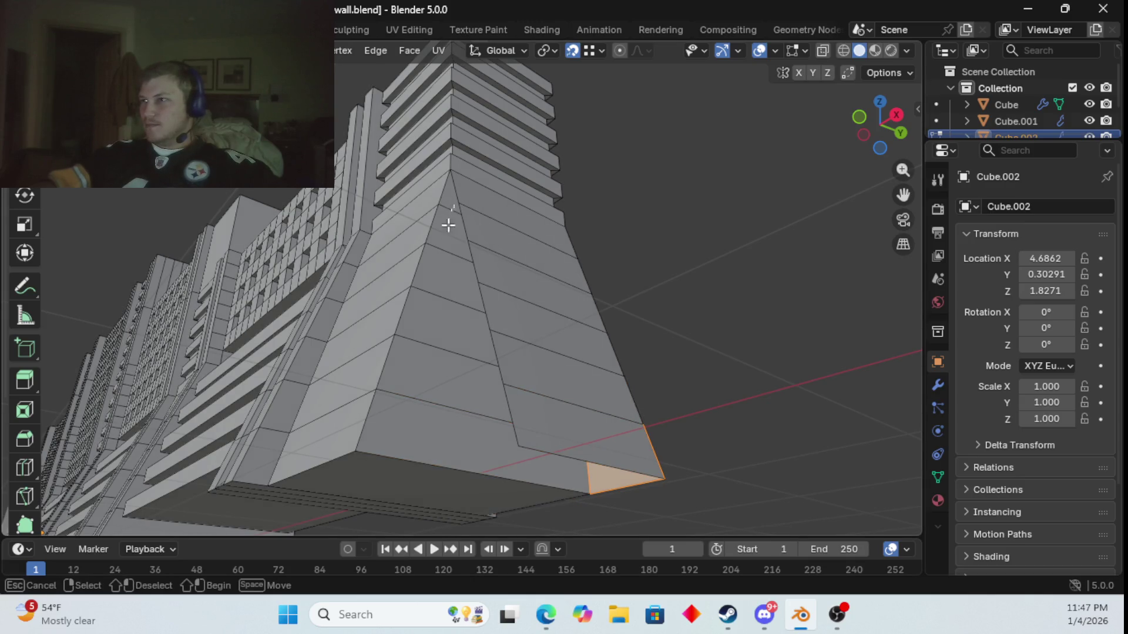
mouse_move(448, 225)
mouse_down()
mouse_move(435, 343)
mouse_move(448, 432)
mouse_up()
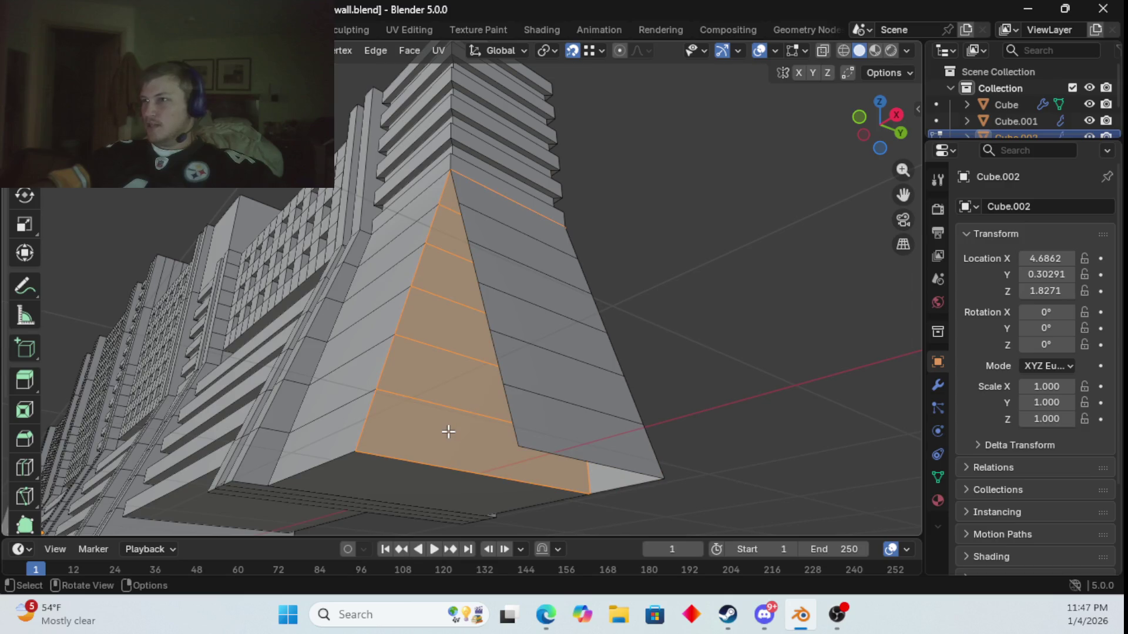
key(x)
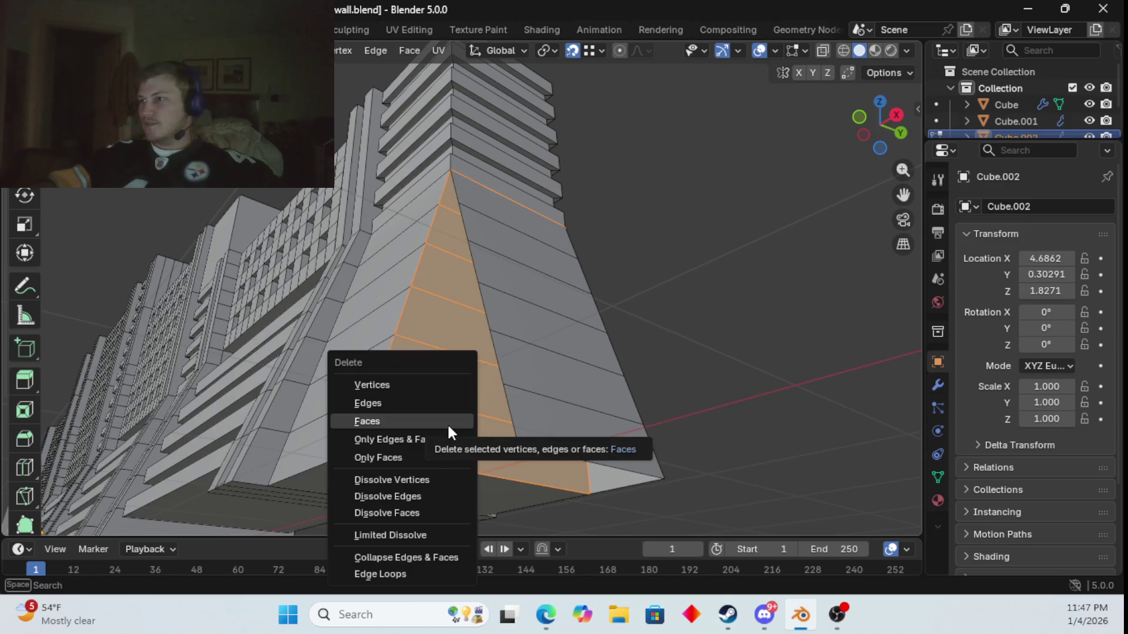
click(448, 423)
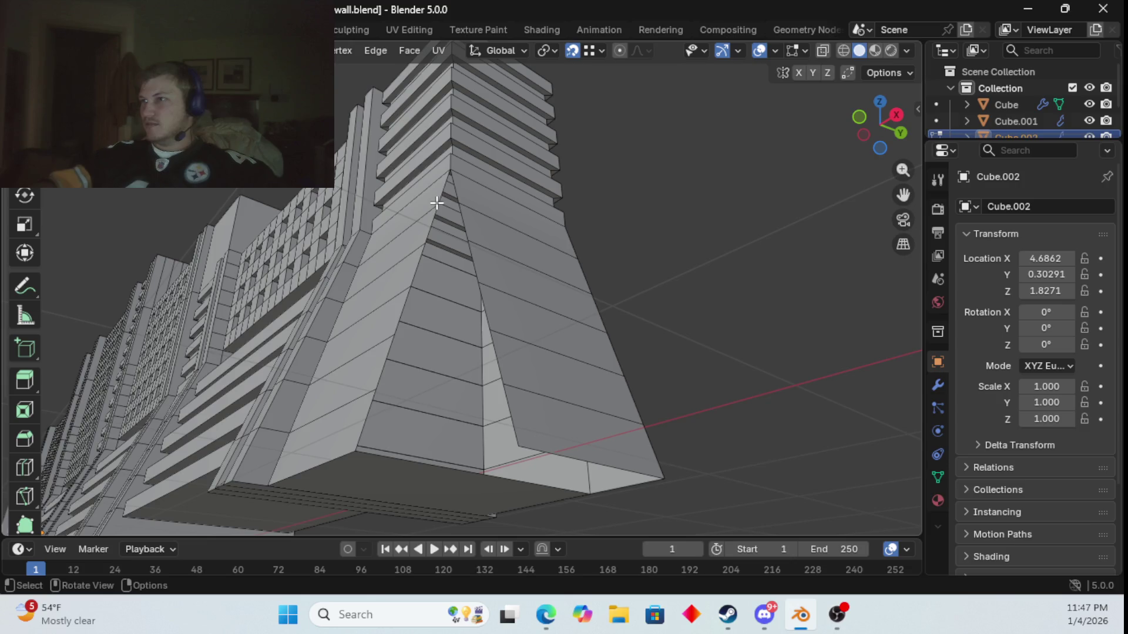
- Delete the pillar's bottom face, then pick the open bottom boundary edge
key(shift)
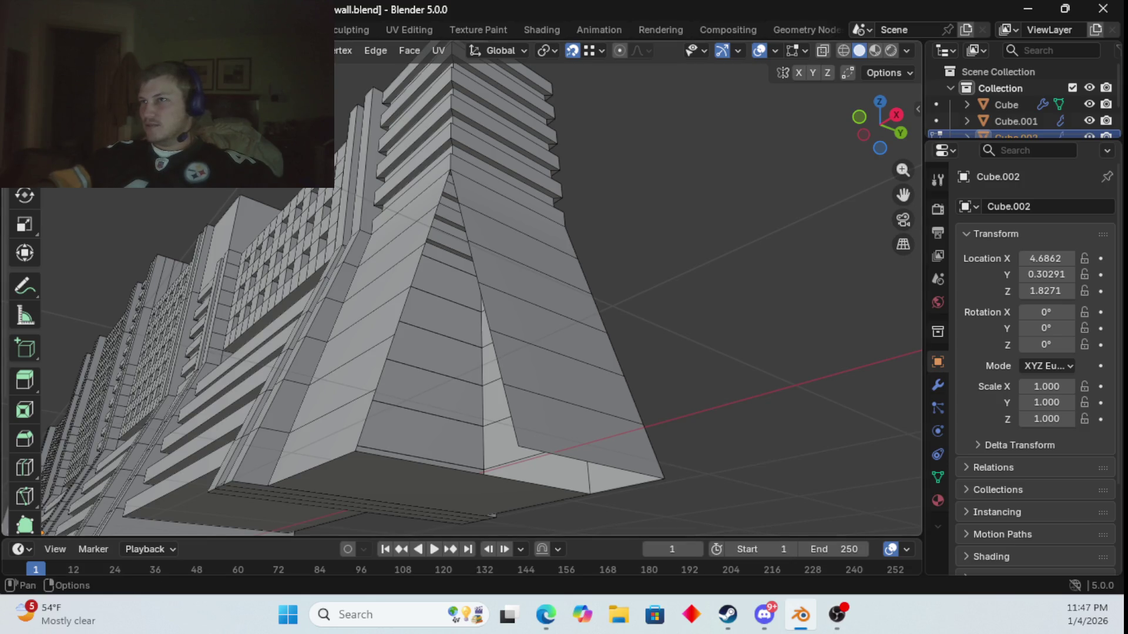
key(shift+1)
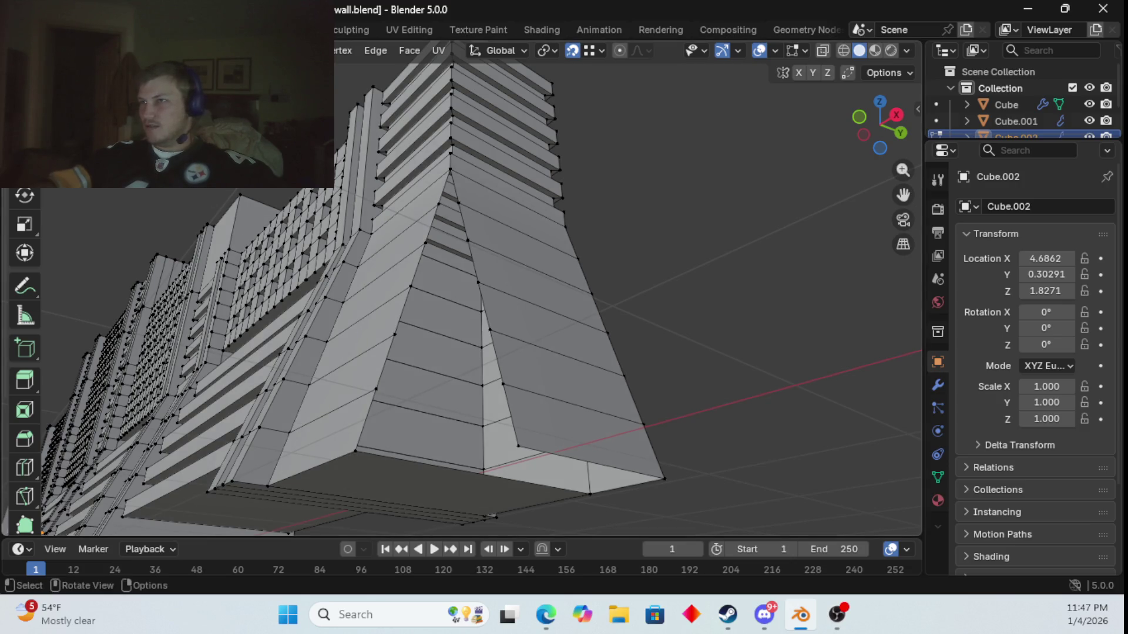
key(3)
click(408, 482)
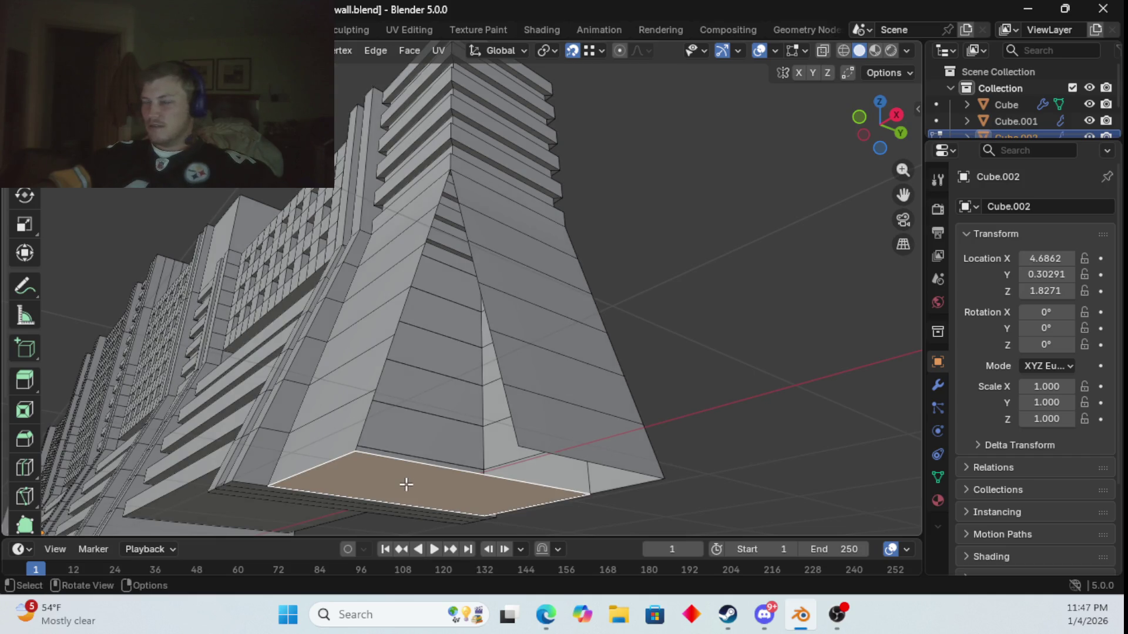
key(x)
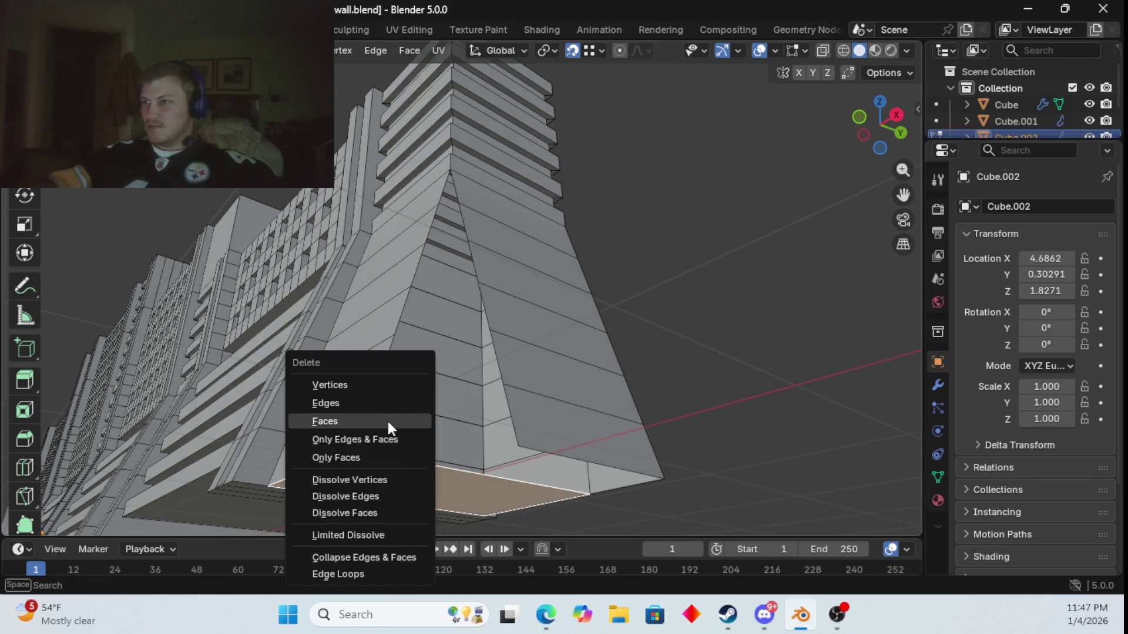
click(388, 421)
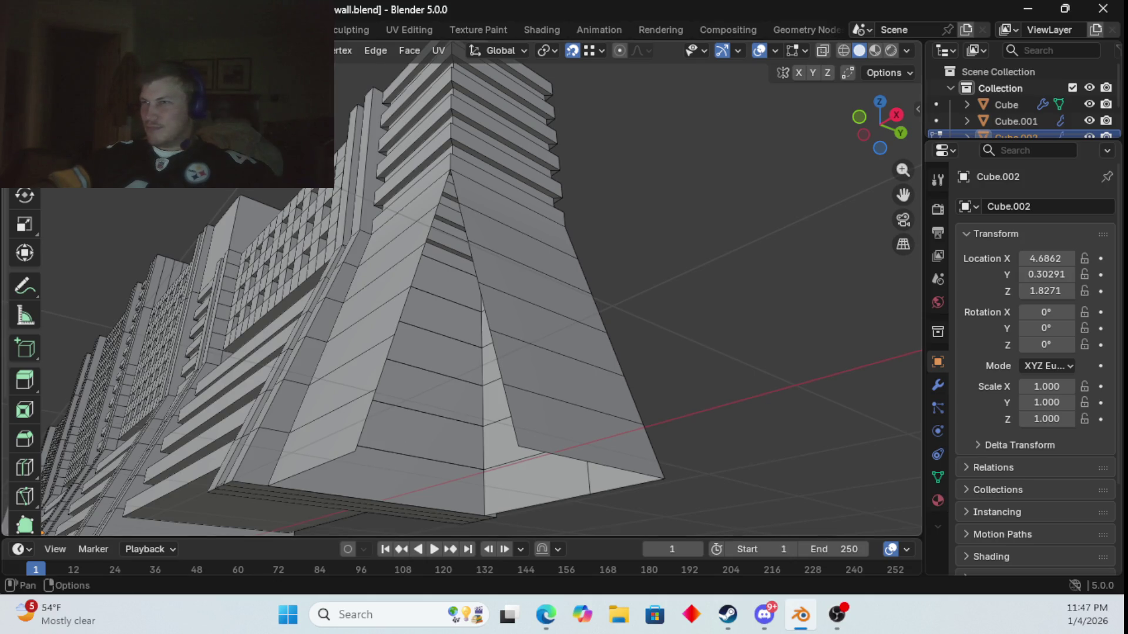
click(319, 483)
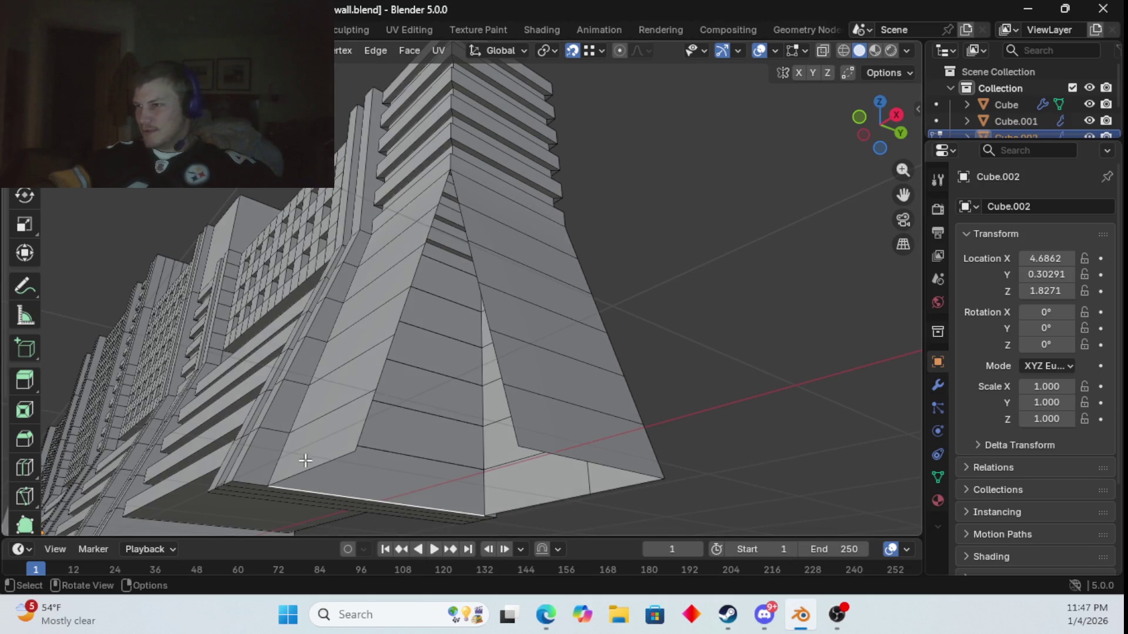
- Select the sloped edge and the vertices across the gap's top, including the apex
ctrl+click(310, 467)
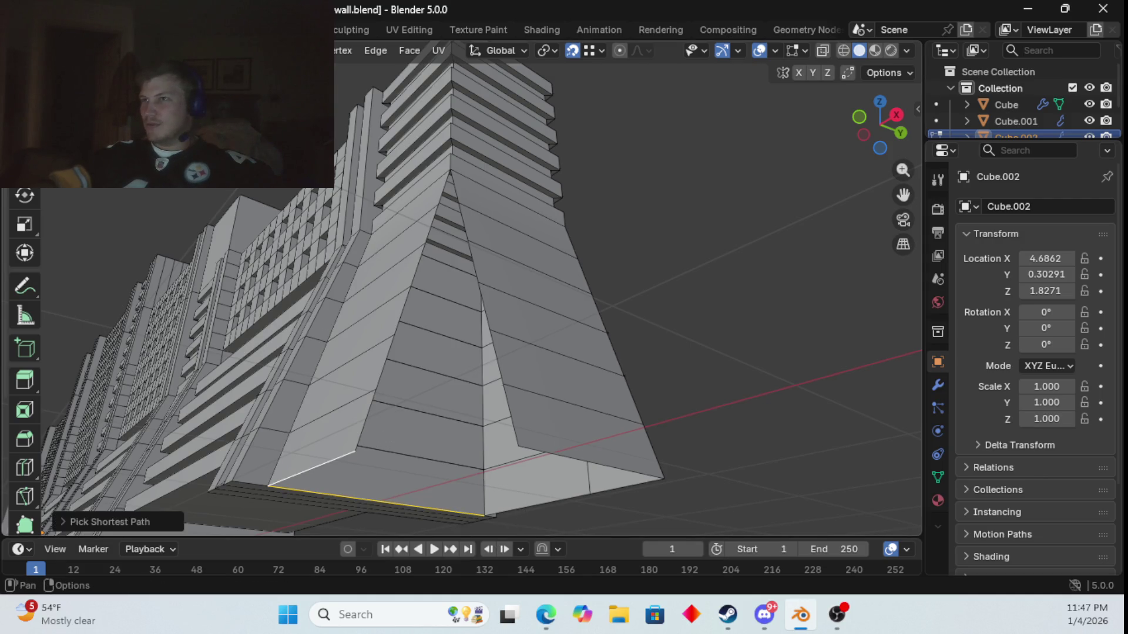
key(1)
click(442, 205)
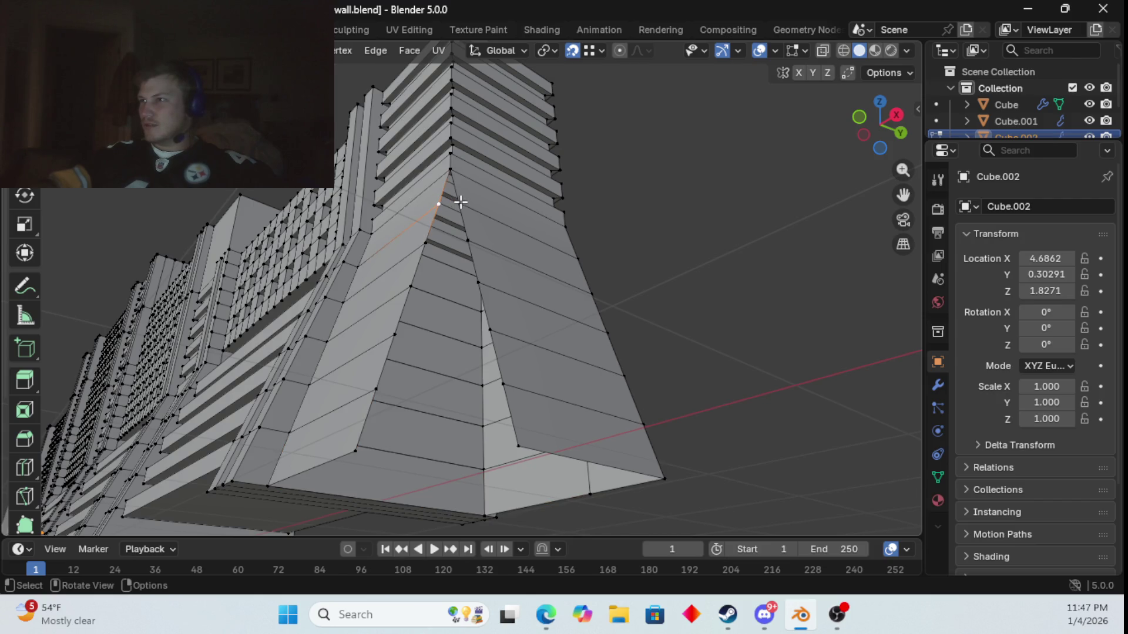
ctrl+click(459, 203)
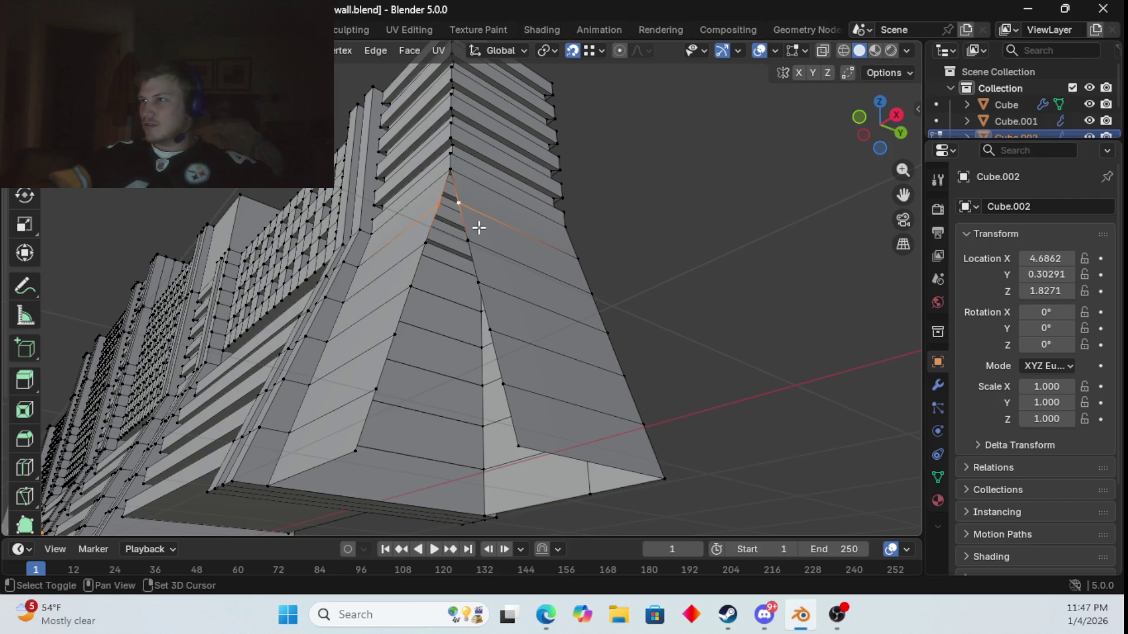
ctrl+click(448, 169)
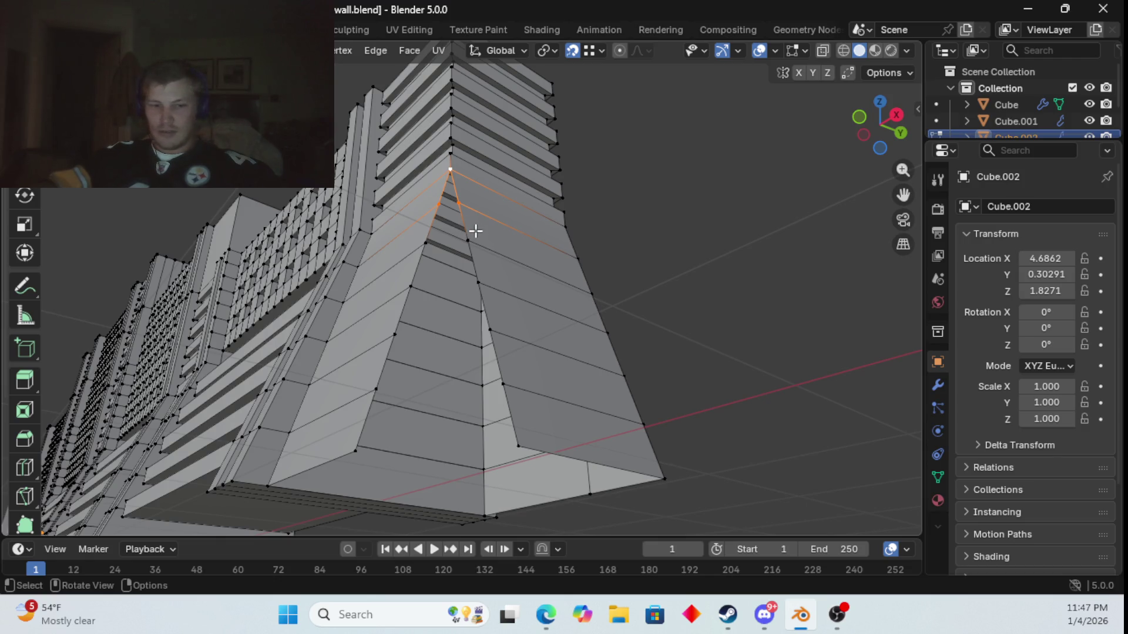
- Select vertex pairs row by row across the gap down to its bottom opening
click(467, 240)
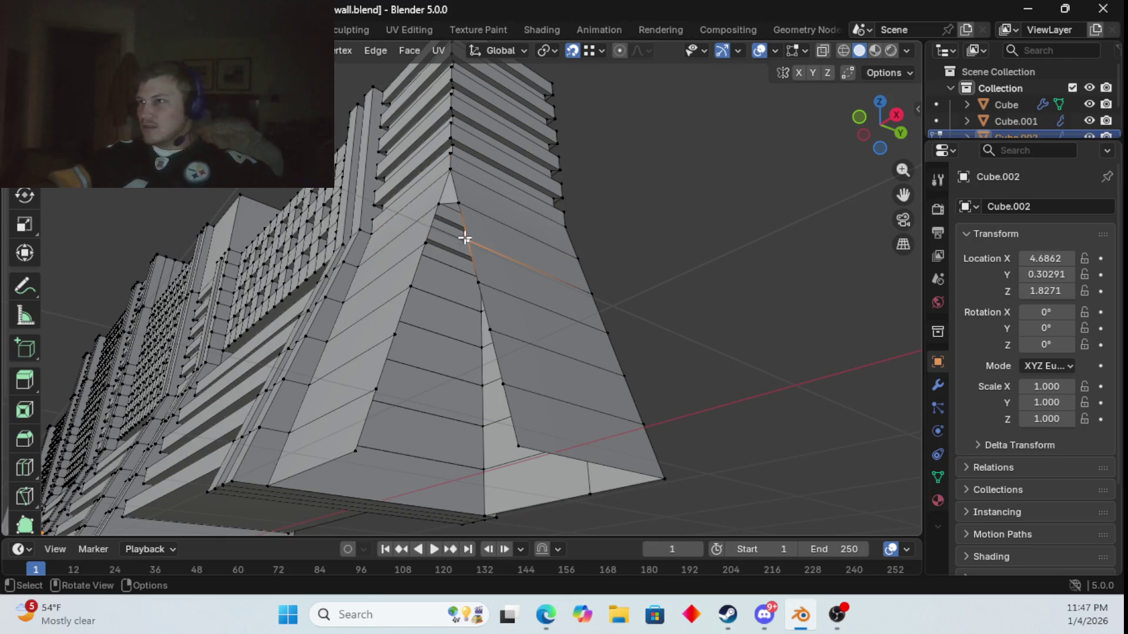
ctrl+click(426, 243)
click(411, 286)
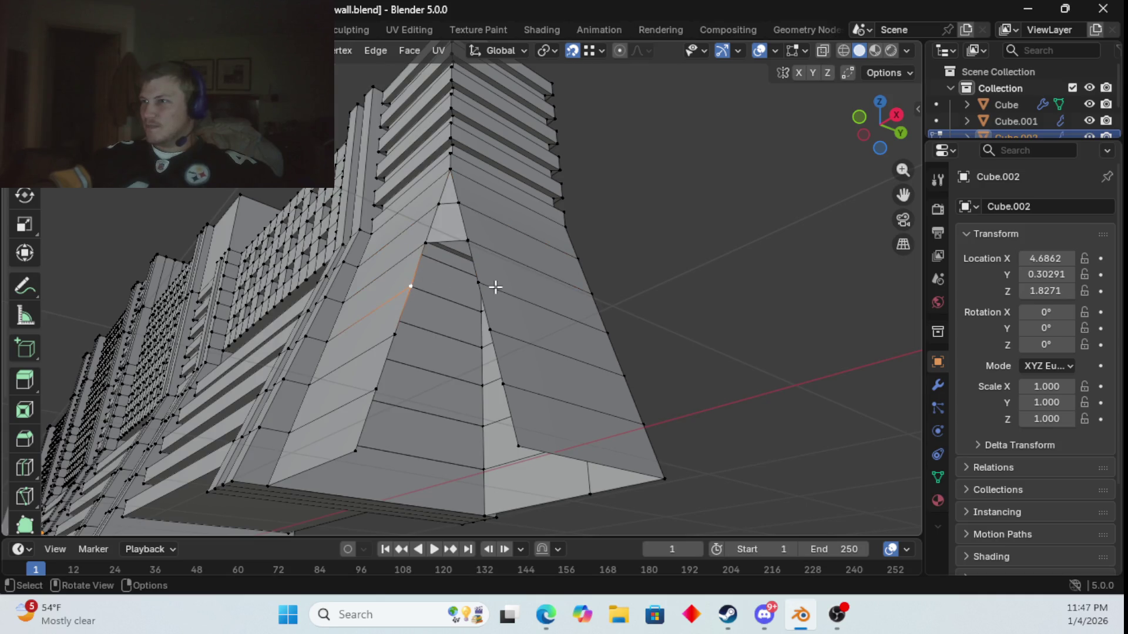
ctrl+click(481, 288)
click(489, 330)
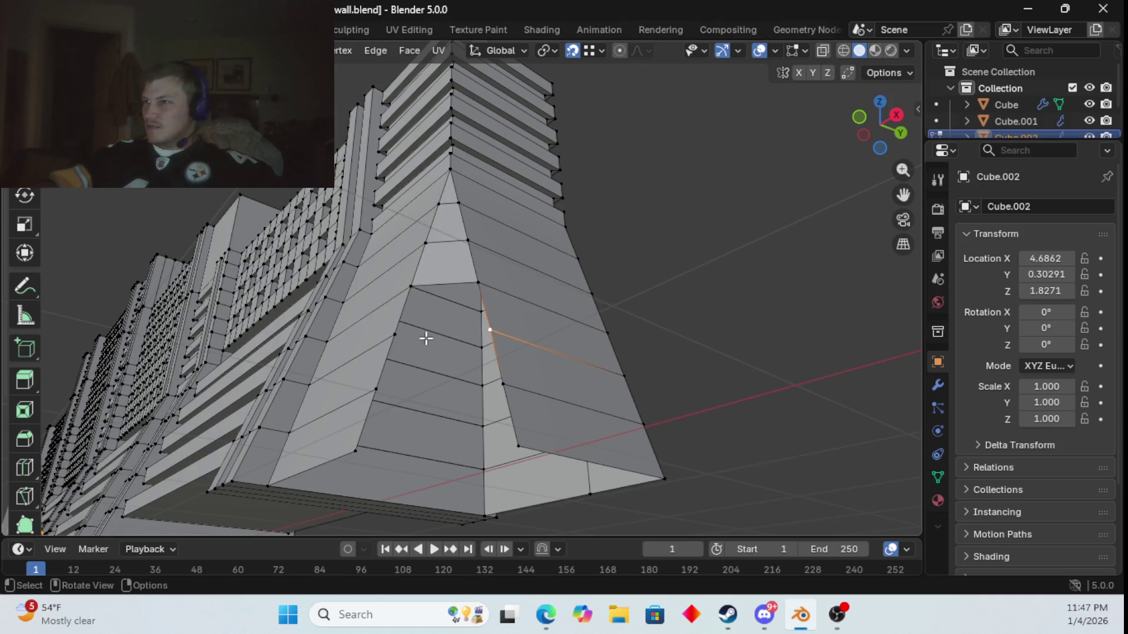
ctrl+click(395, 335)
click(376, 389)
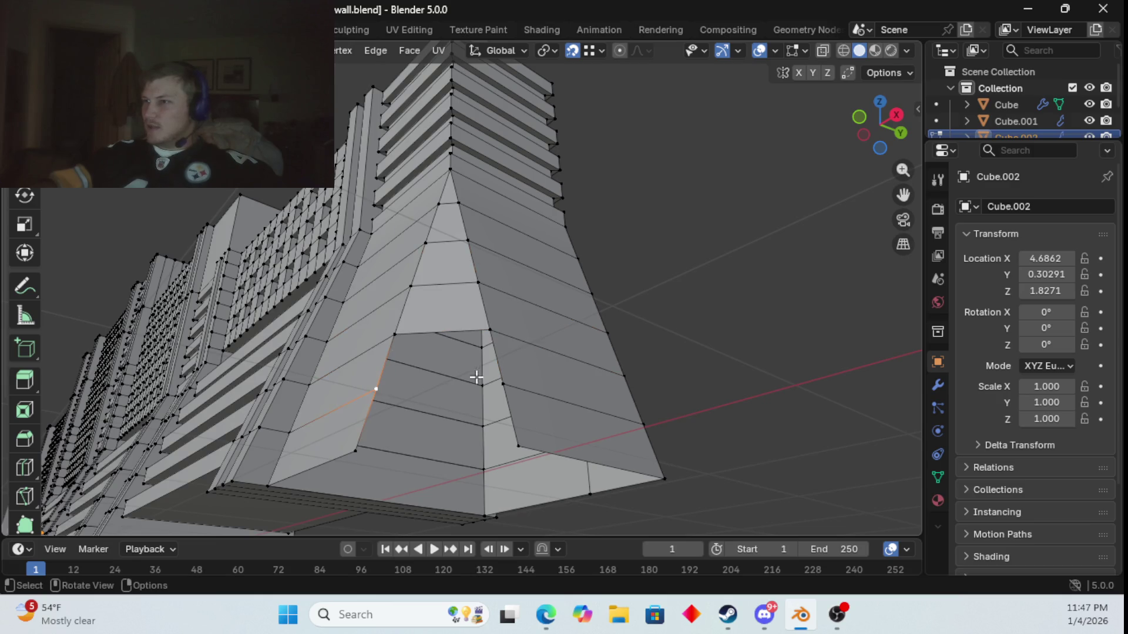
ctrl+click(505, 411)
click(517, 446)
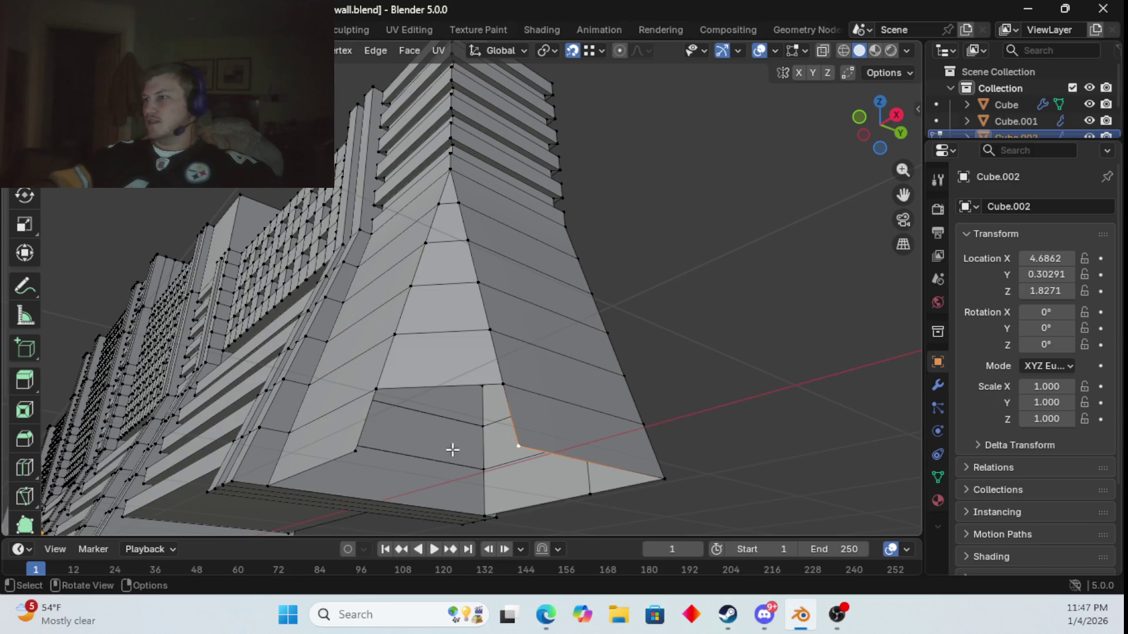
ctrl+click(364, 451)
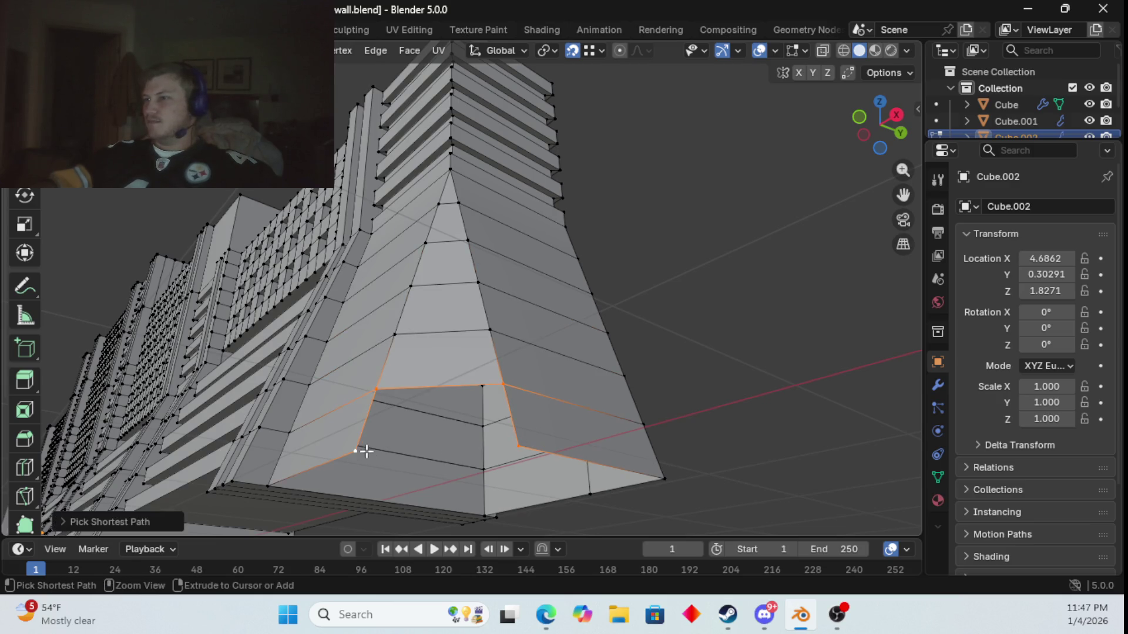
- Select the open bottom boundary loop and fill it with a single face
click(281, 482)
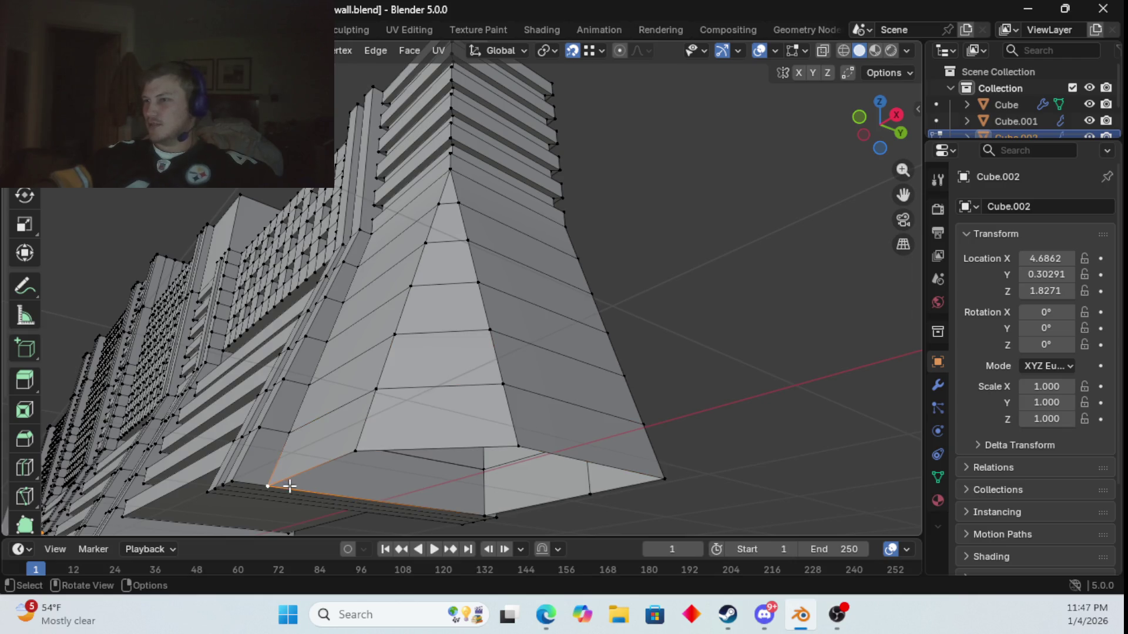
ctrl+click(664, 477)
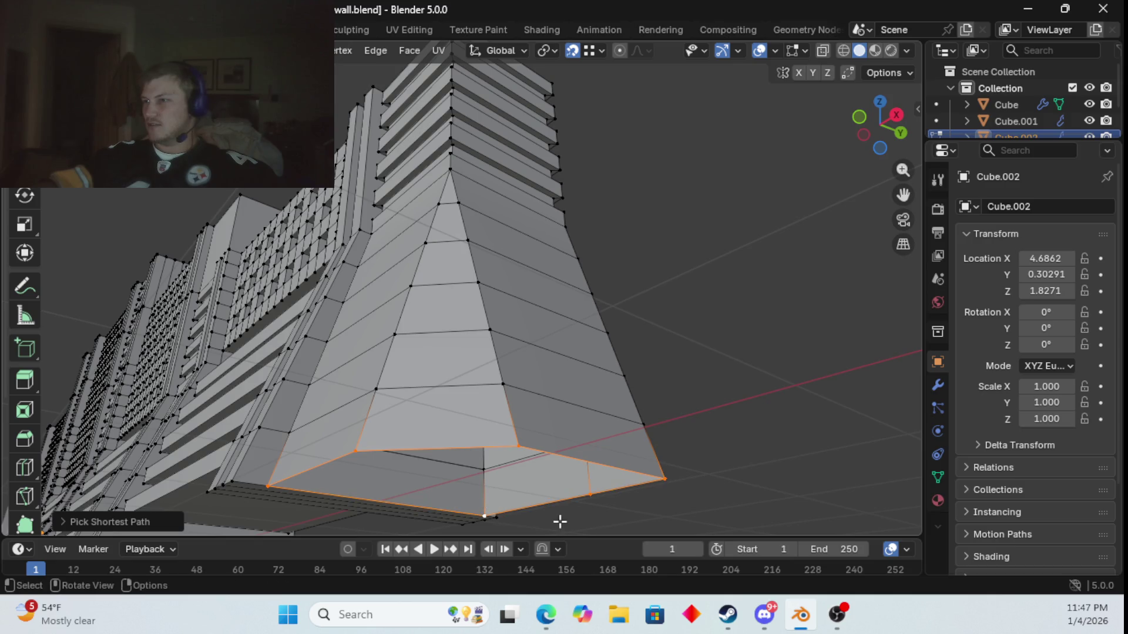
key(f)
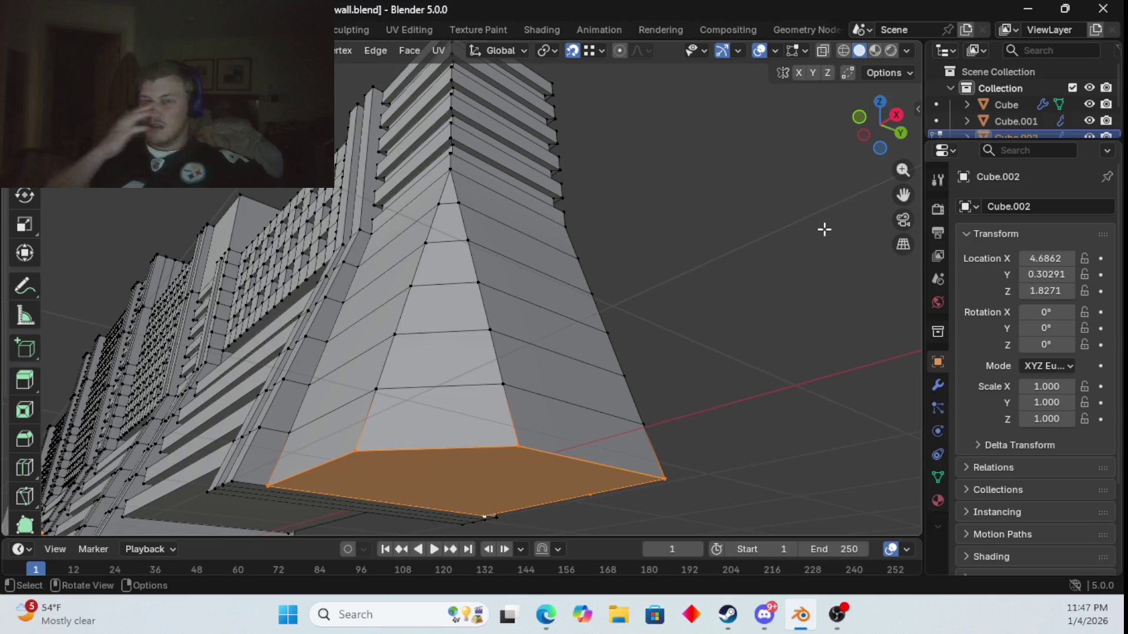
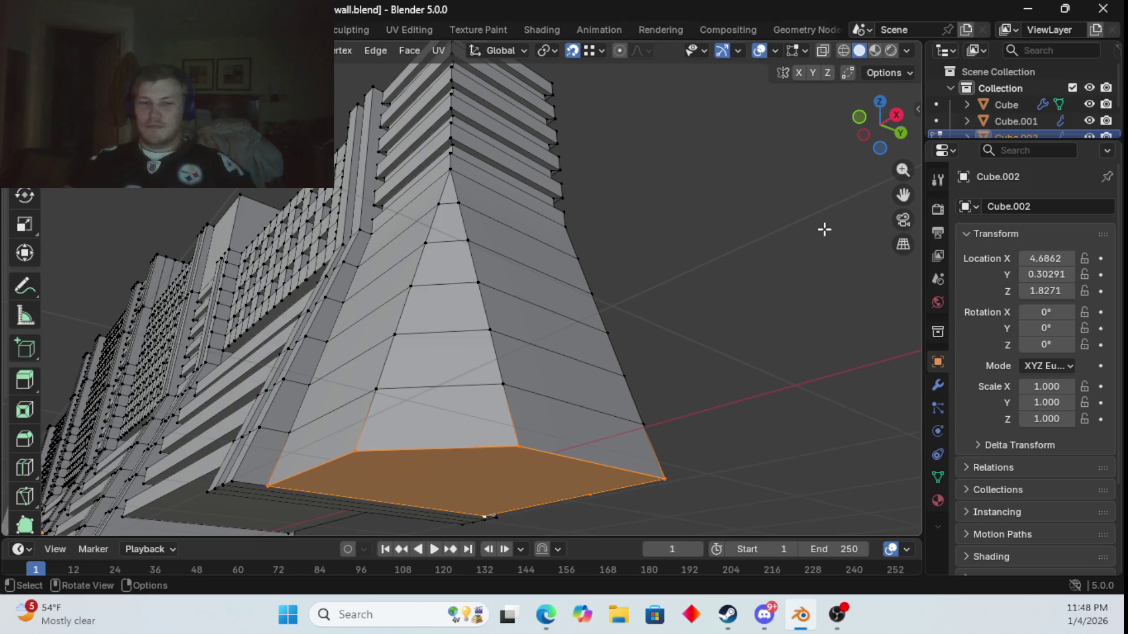
- Orbit to an oblique view of the whole flared wall and return to Object Mode
mouse_move(715, 271)
middle_down()
mouse_move(539, 284)
mouse_move(642, 438)
mouse_move(839, 385)
mouse_move(793, 375)
middle_up()
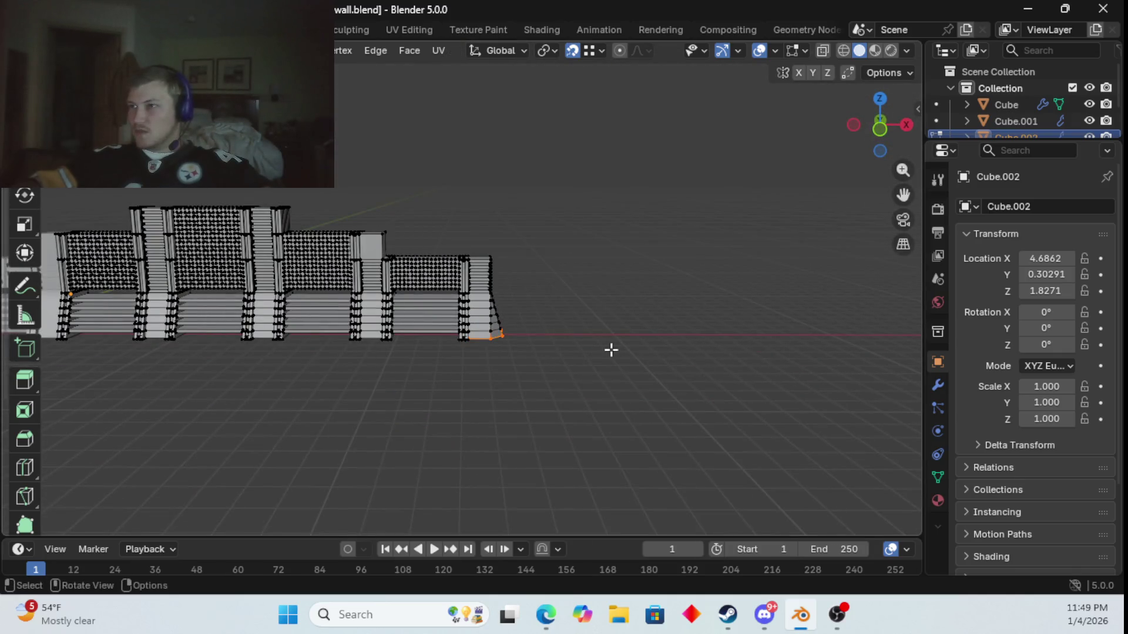
mouse_move(609, 350)
middle_down()
mouse_move(634, 342)
mouse_move(491, 344)
mouse_move(768, 378)
mouse_move(715, 390)
middle_up()
key(Tab)
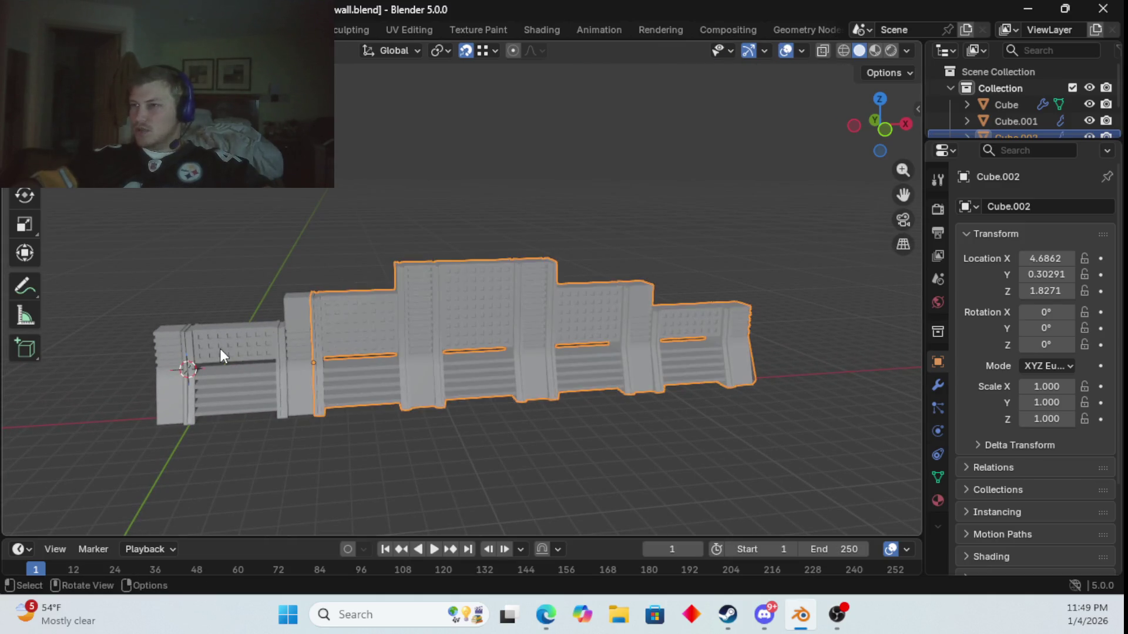
- Duplicate only the left wall panel, dropping the copy above the wall
click(225, 343)
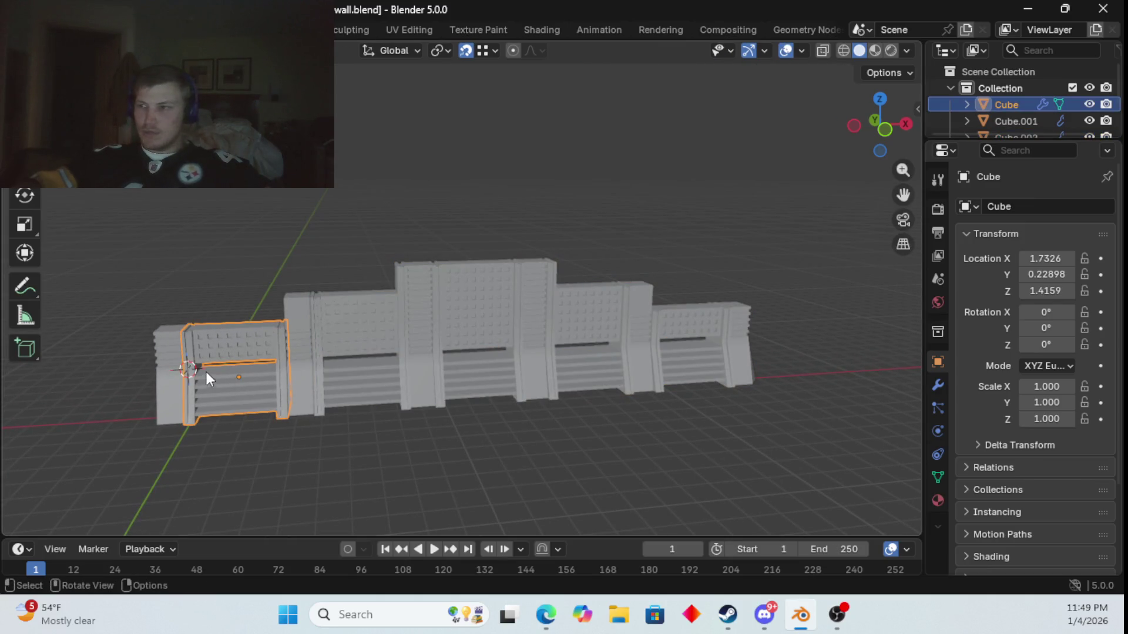
shift+click(172, 344)
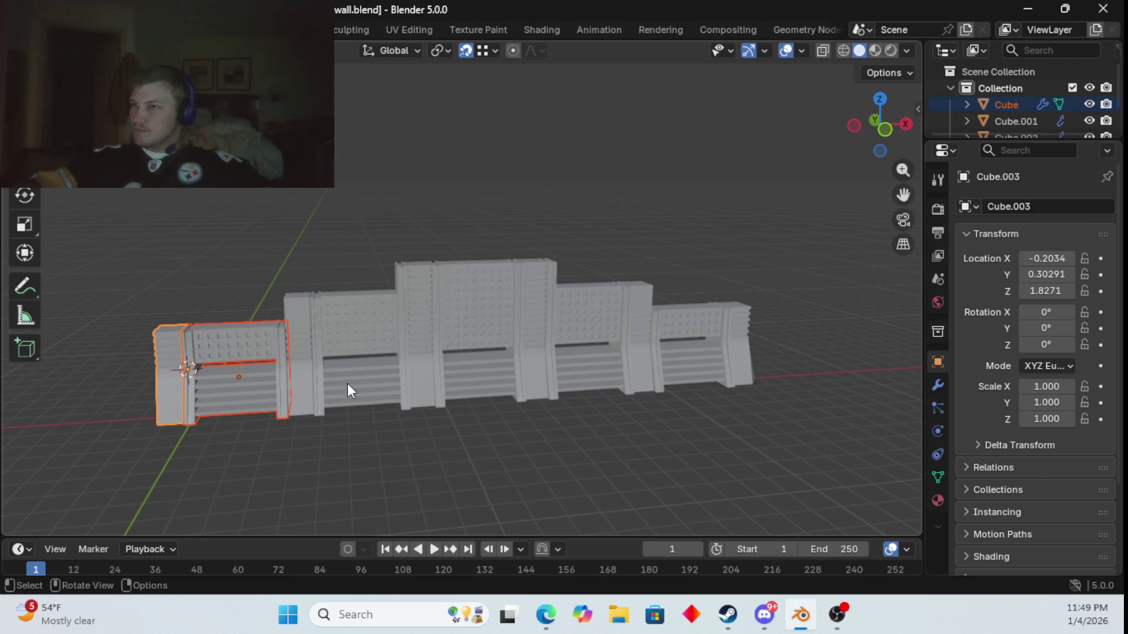
click(250, 347)
key(shift+d)
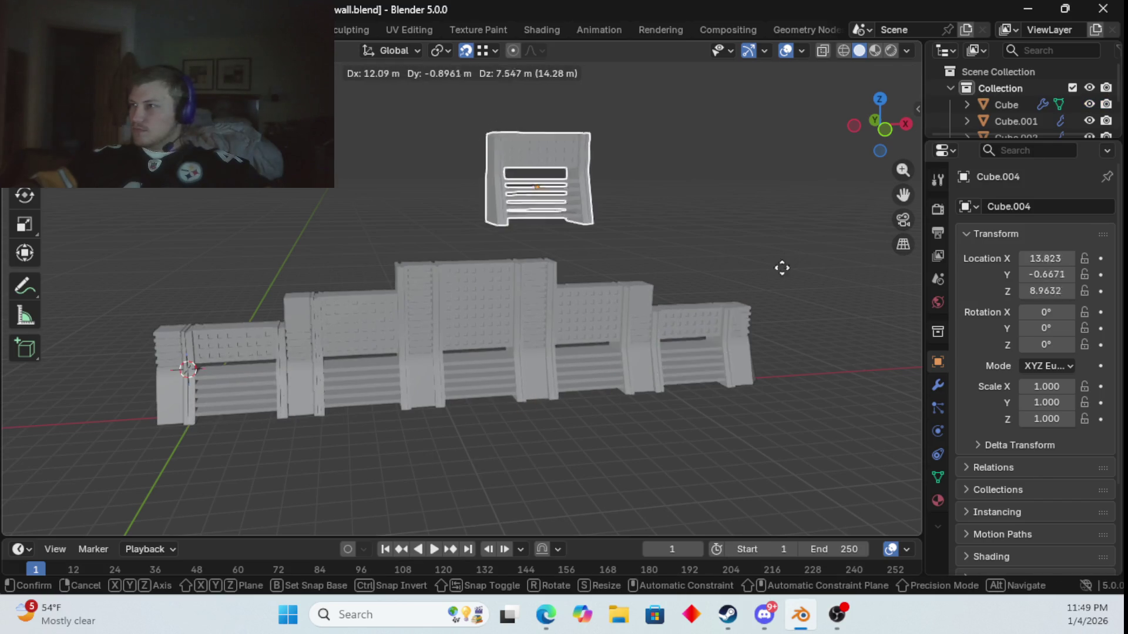
click(771, 256)
mouse_move(770, 256)
middle_down()
mouse_move(524, 302)
mouse_move(551, 290)
mouse_move(545, 299)
middle_up()
- Rotate the copy 90° on Z (rz90) and lower it to ground level
text(r)
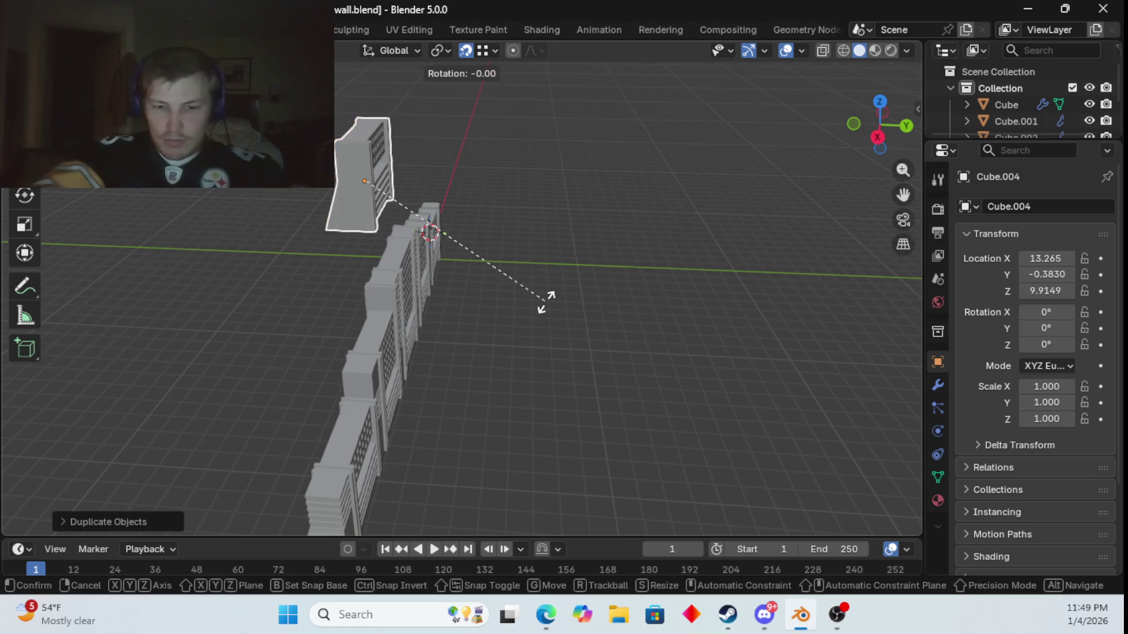
text(z90)
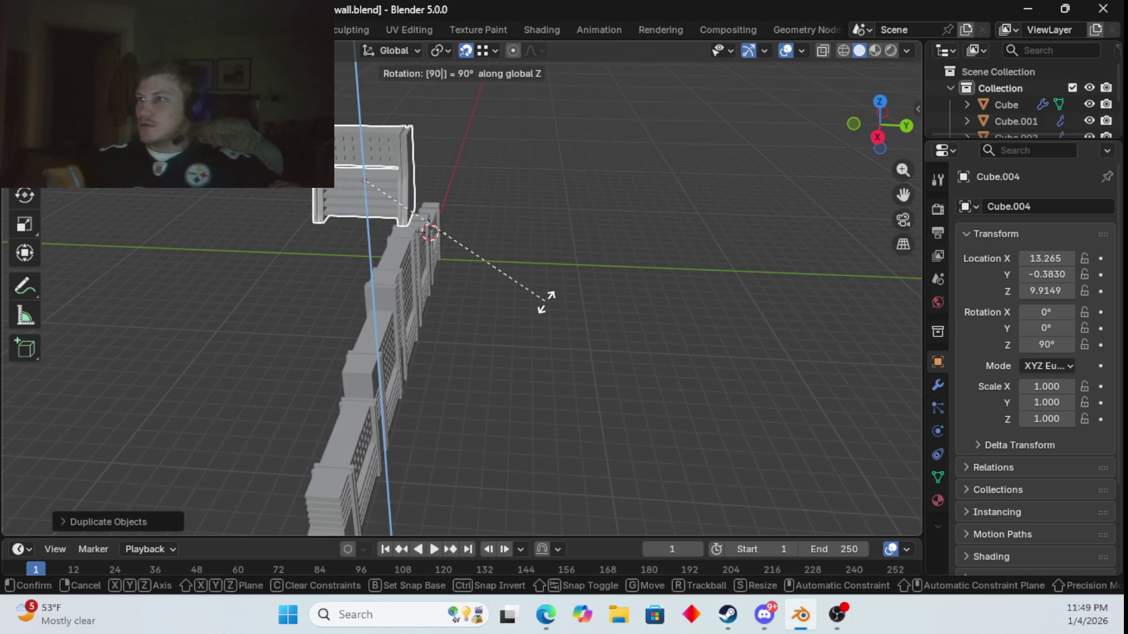
key(Return)
key(g)
key(z)
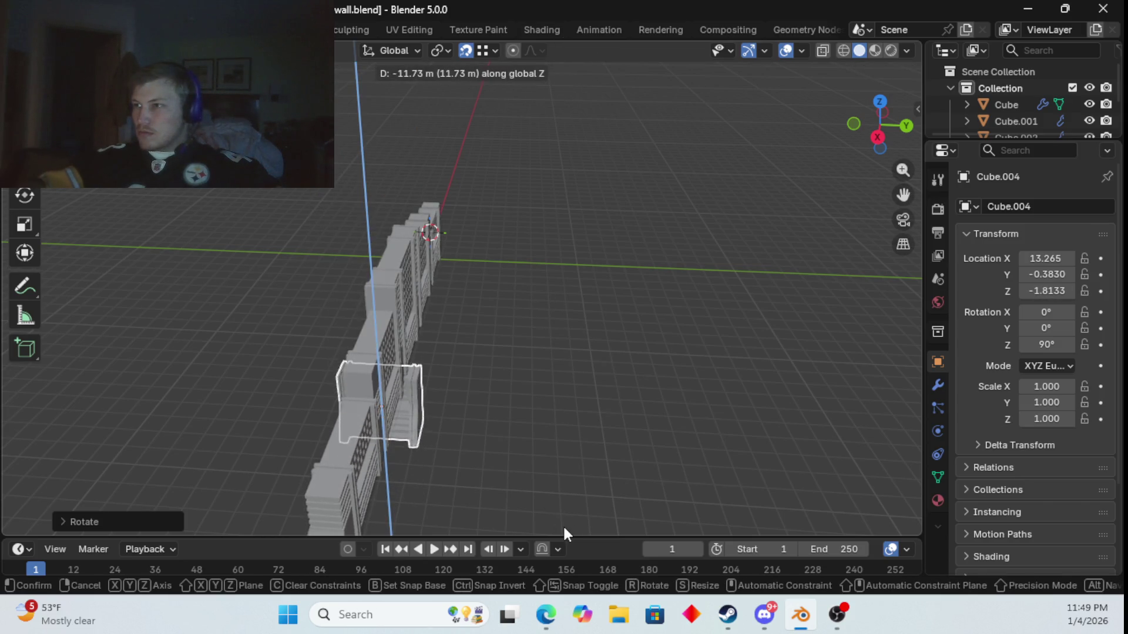
click(563, 523)
- Slide the copy along Y to sit beside the wall, then edit its mesh
key(g)
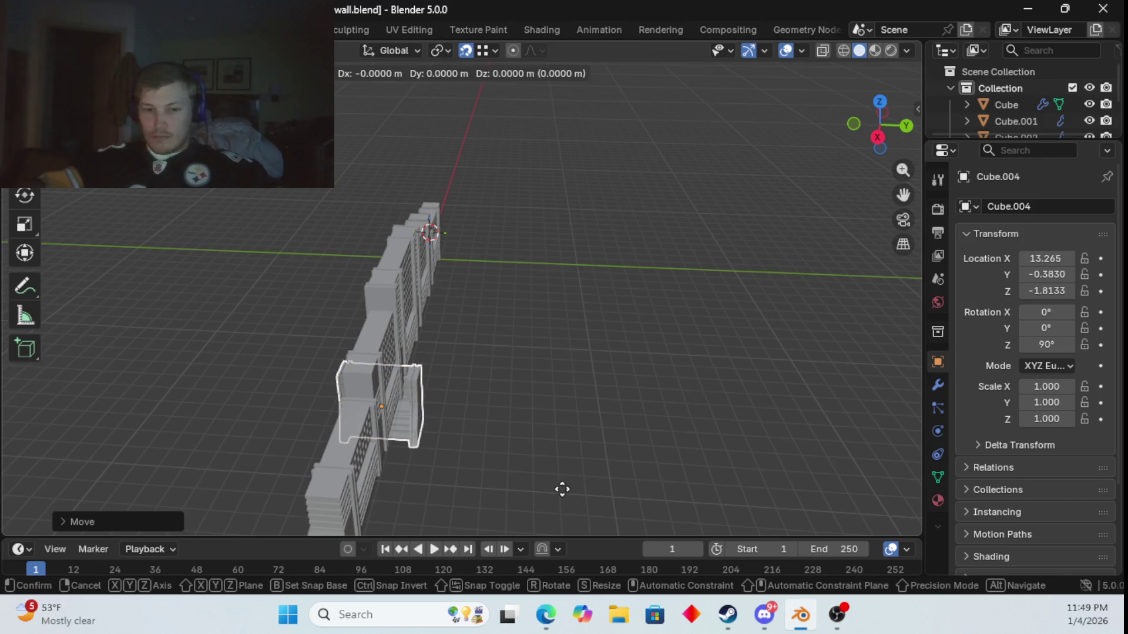
key(y)
click(729, 477)
middle_drag(703, 466, 750, 452)
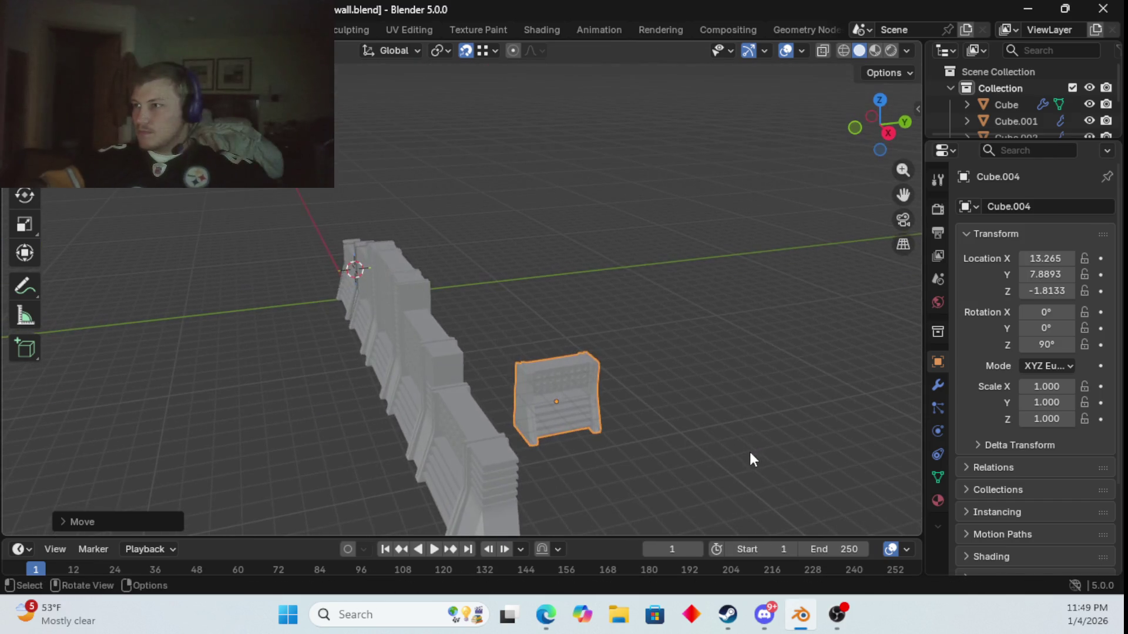
key(Tab)
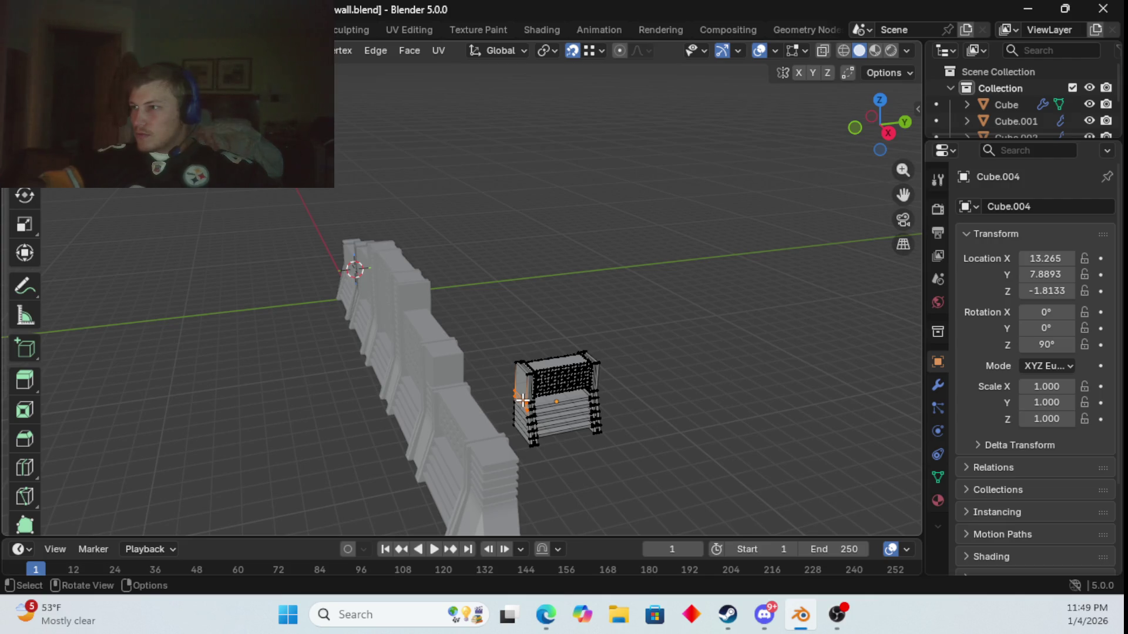
- Snap the 3D cursor to an edge on the copied panel's left side
click(525, 406)
key(2)
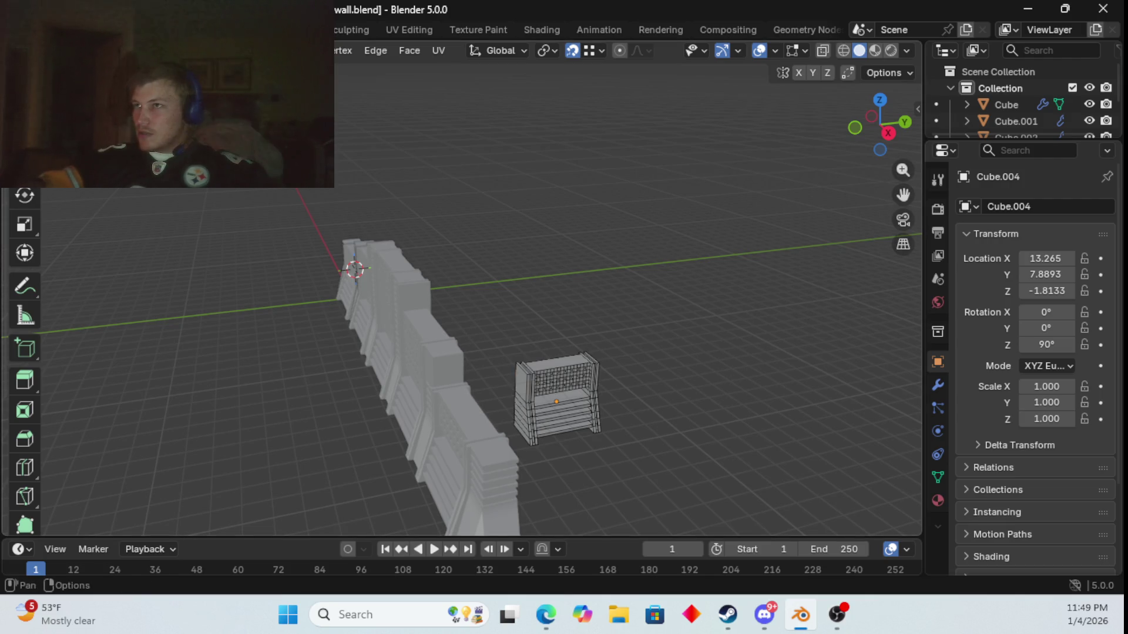
click(524, 401)
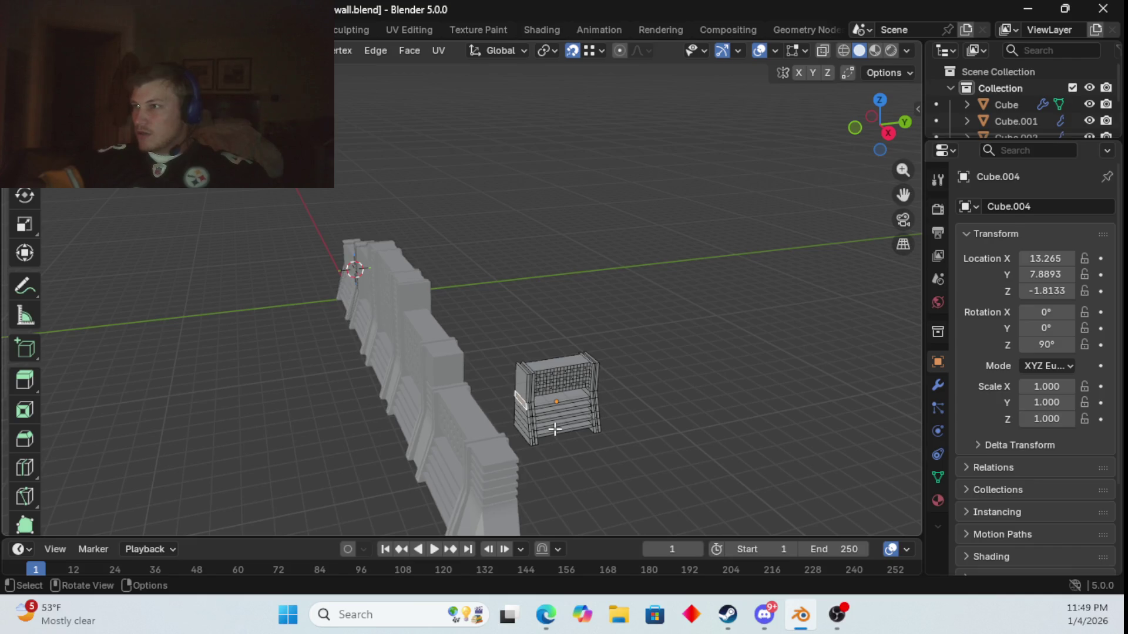
key(shift+s)
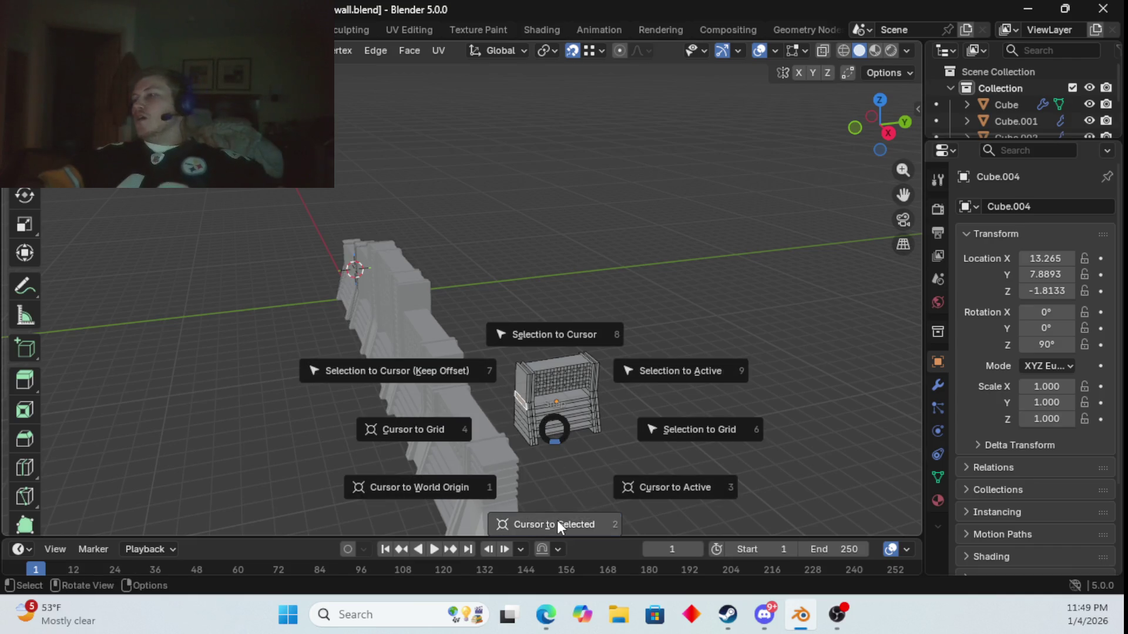
click(557, 520)
- Set the copied panel's origin to the 3D cursor
key(Tab)
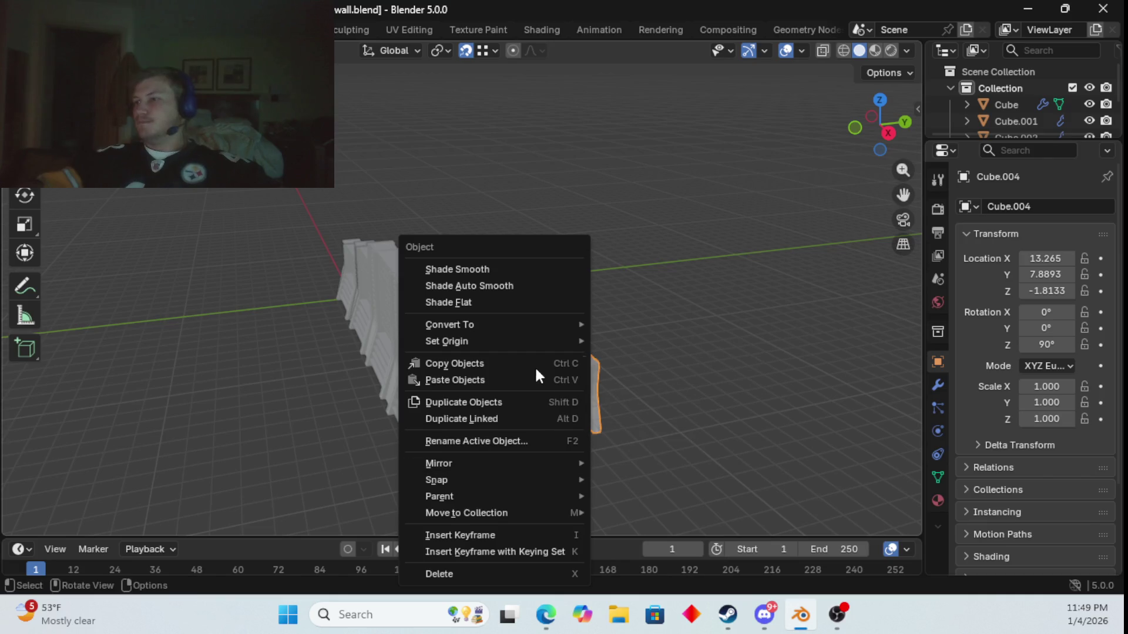
mouse_move(543, 340)
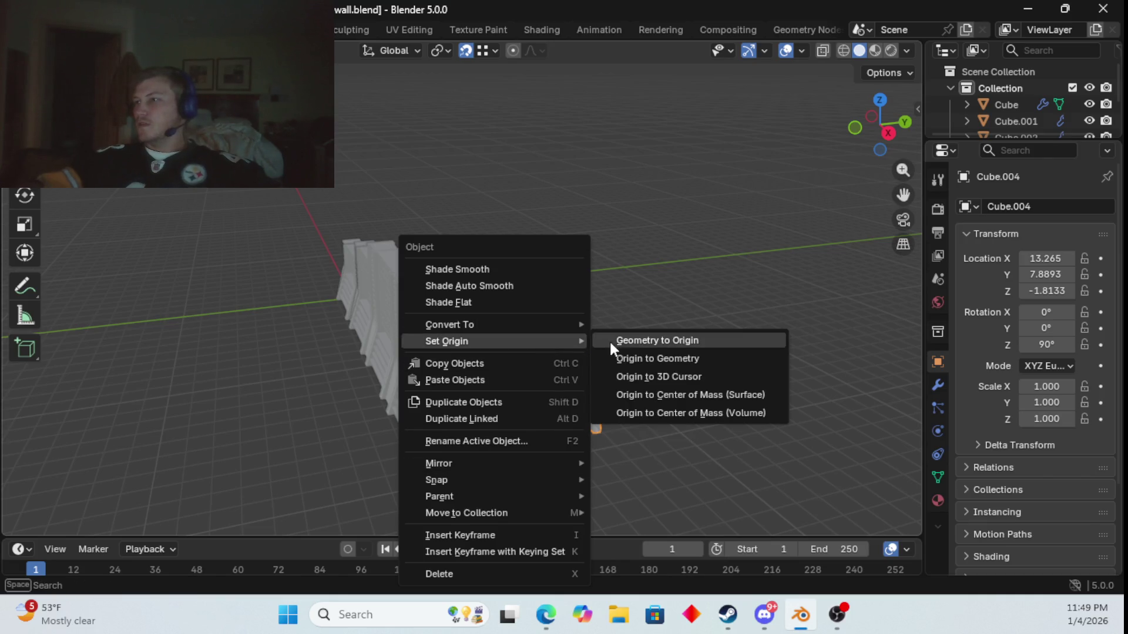
click(629, 377)
middle_drag(632, 470, 556, 434)
- Snap the 3D cursor onto the far end of the main stepped wall
click(313, 428)
key(Tab)
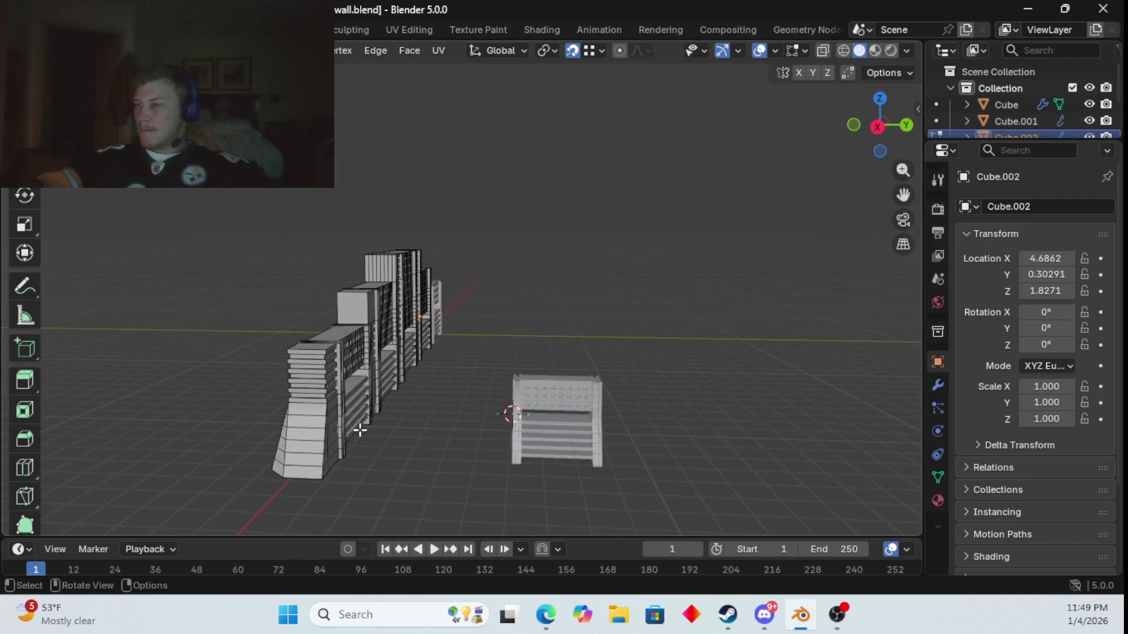
key(shift+s)
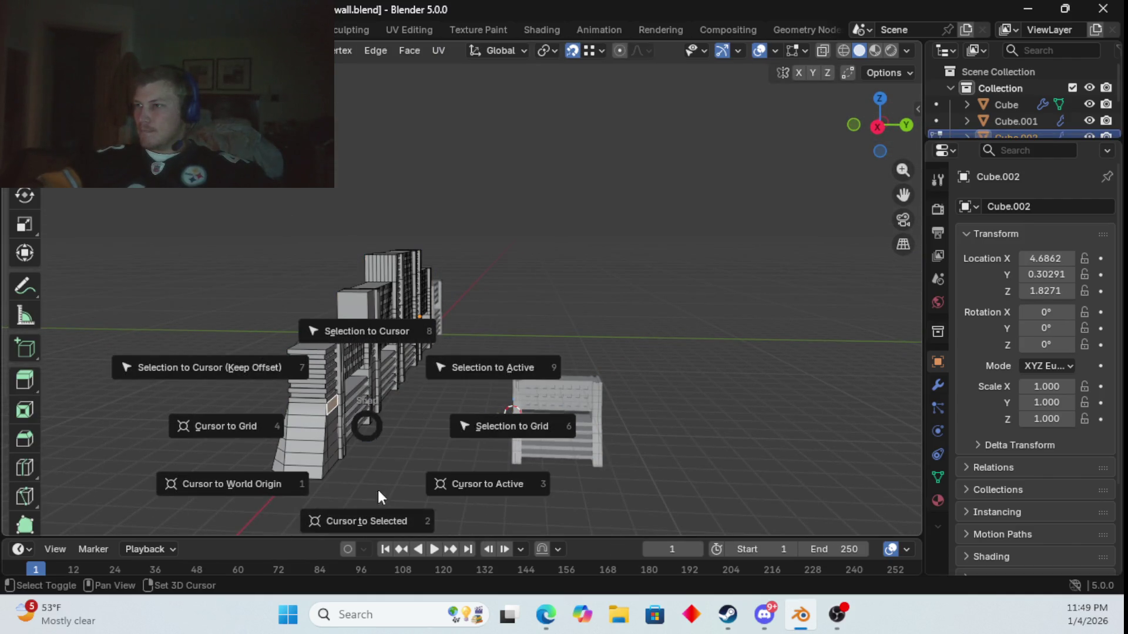
click(380, 496)
key(Tab)
- Snap the copied panel to the cursor at X 23.736, Y 0.88482, Z 1.8271
click(538, 404)
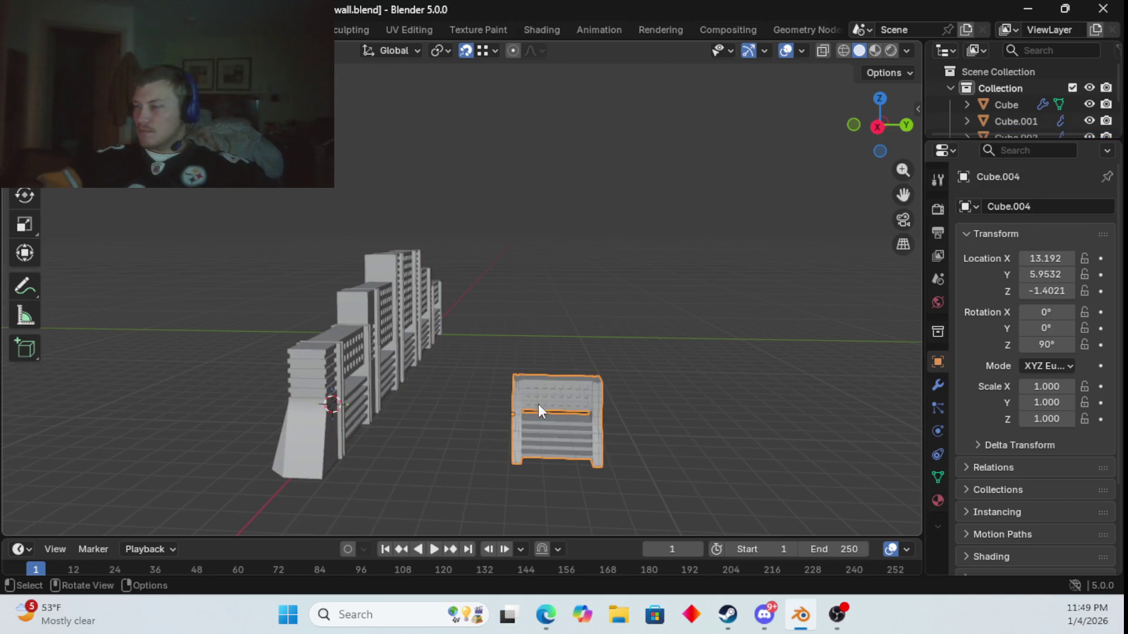
key(shift+s)
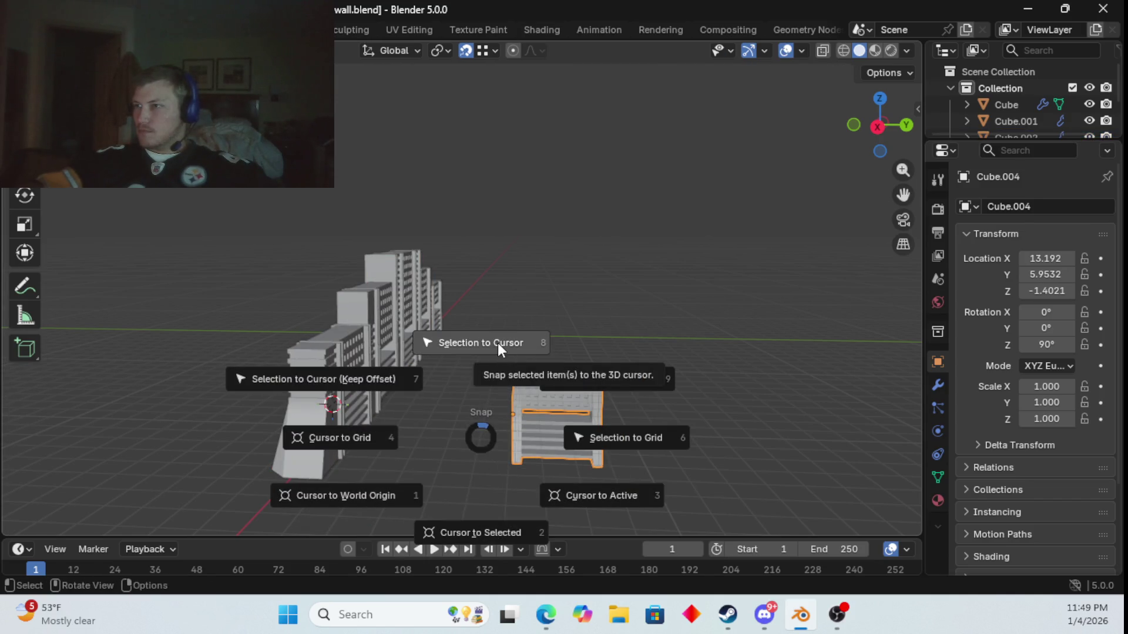
click(498, 344)
mouse_move(535, 401)
middle_down()
mouse_move(565, 382)
mouse_move(552, 383)
mouse_move(549, 410)
mouse_move(684, 395)
mouse_move(188, 359)
middle_up()
click(220, 328)
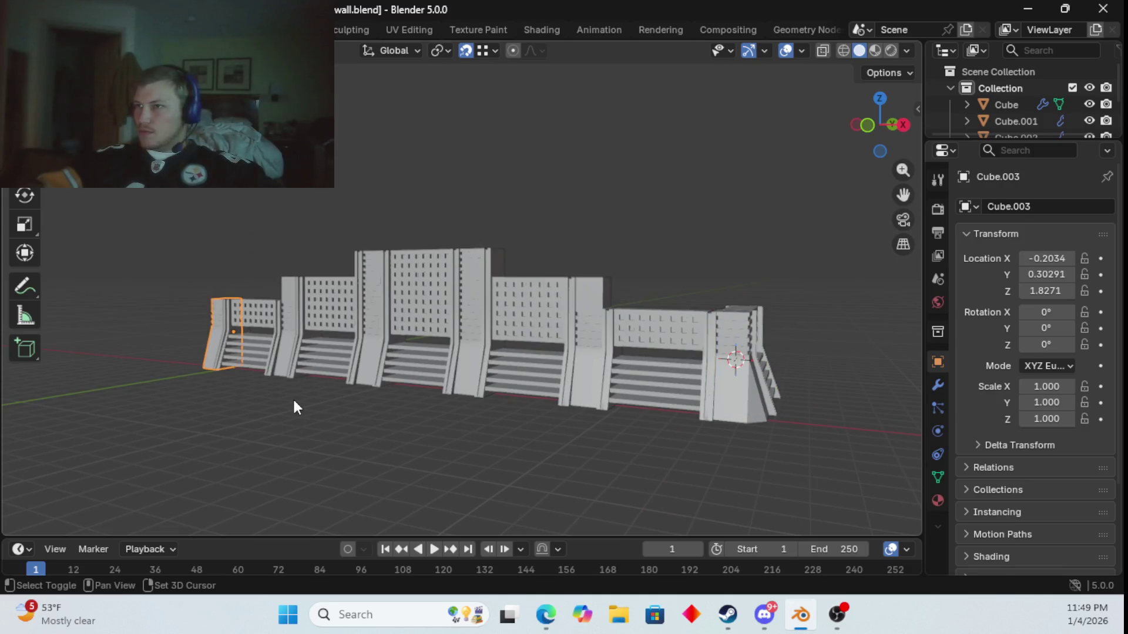
- Duplicate the left end piece into a separate pillar turned 90° on Z
key(shift+d)
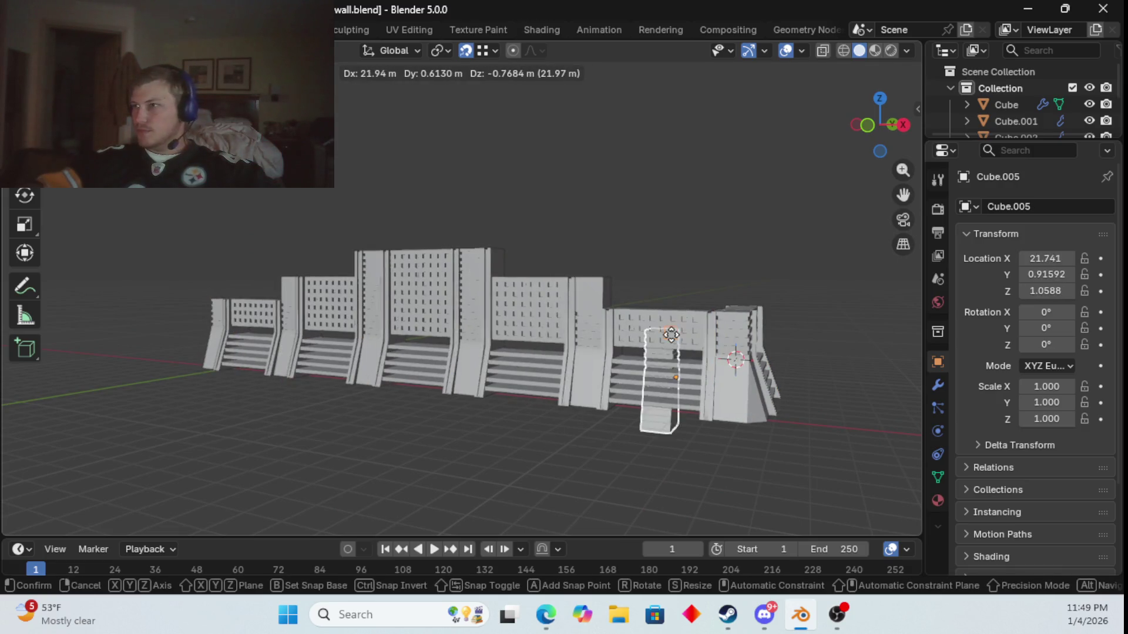
click(808, 270)
middle_drag(808, 284, 662, 305)
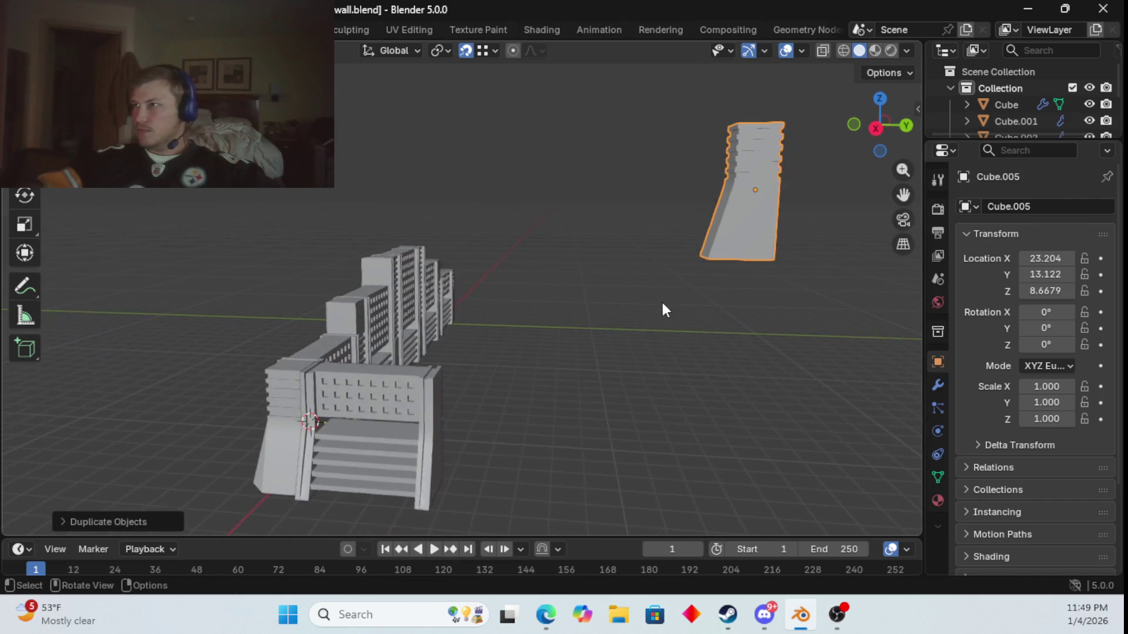
text(rz90)
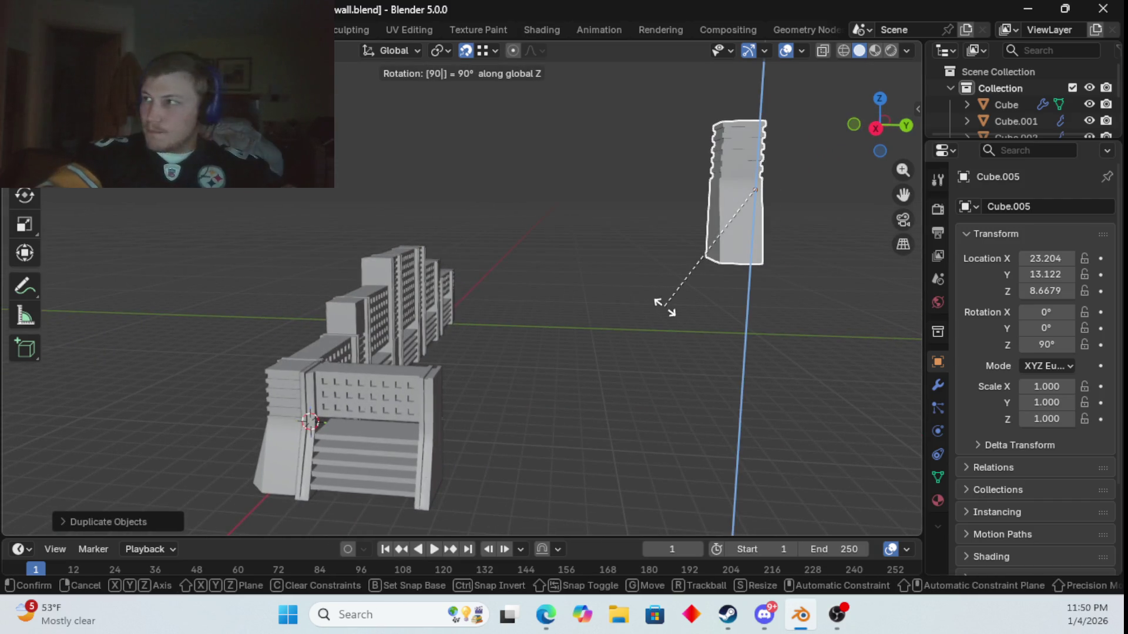
key(Return)
- Set Cube.005's origin at its snapped 3D cursor, then edit the front shelf panel's mesh
key(Tab)
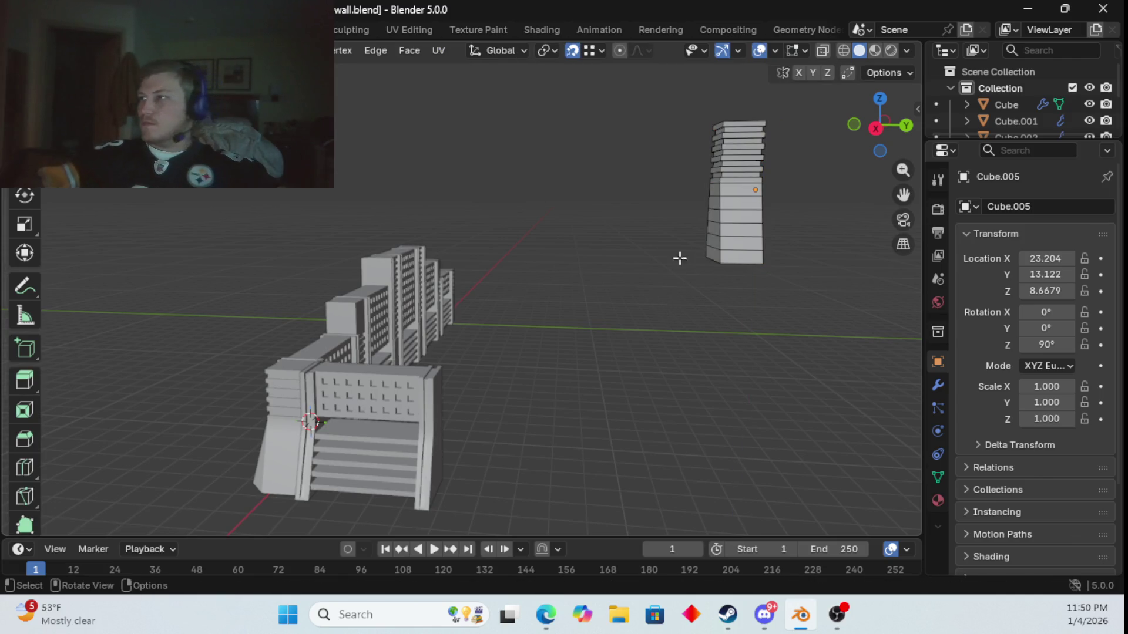
key(shift+s)
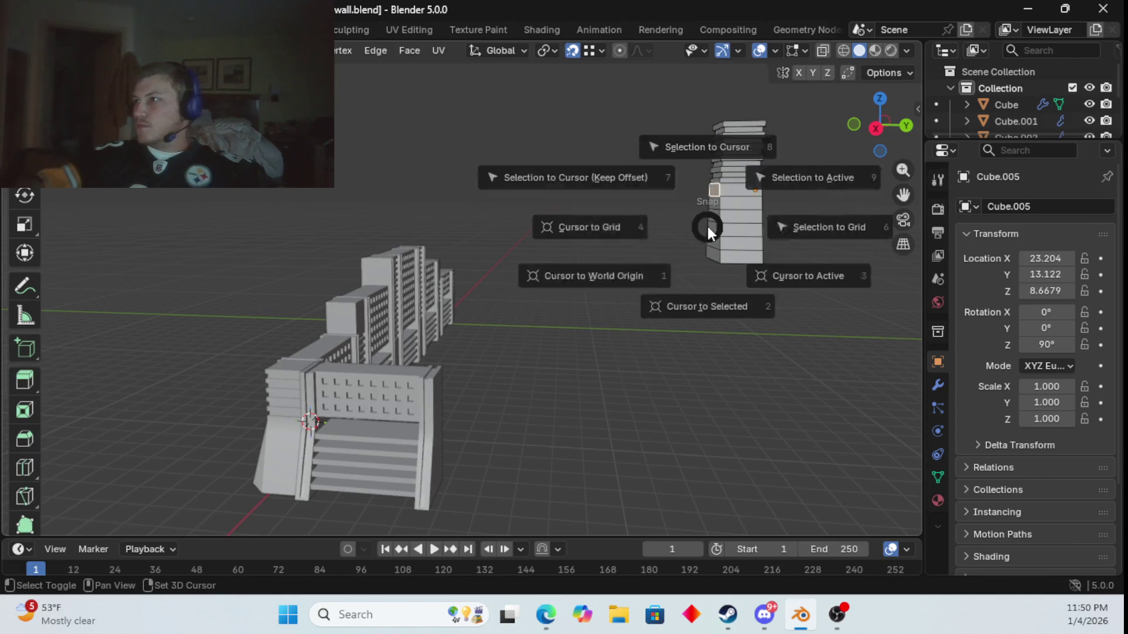
click(707, 306)
key(Tab)
right_click(710, 256)
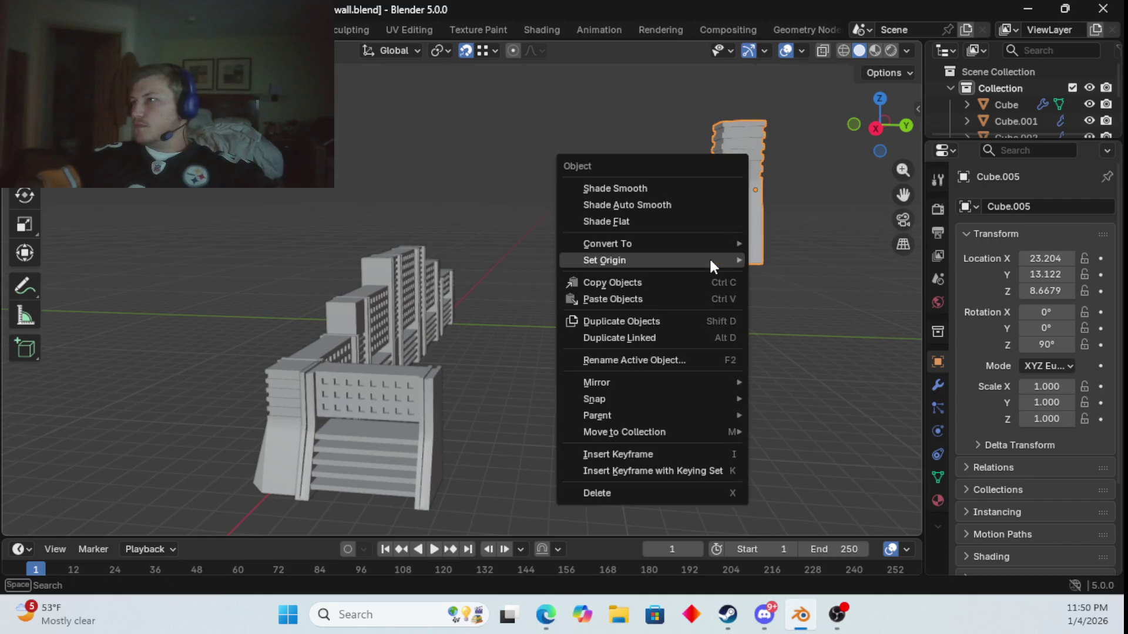
mouse_move(710, 256)
click(802, 295)
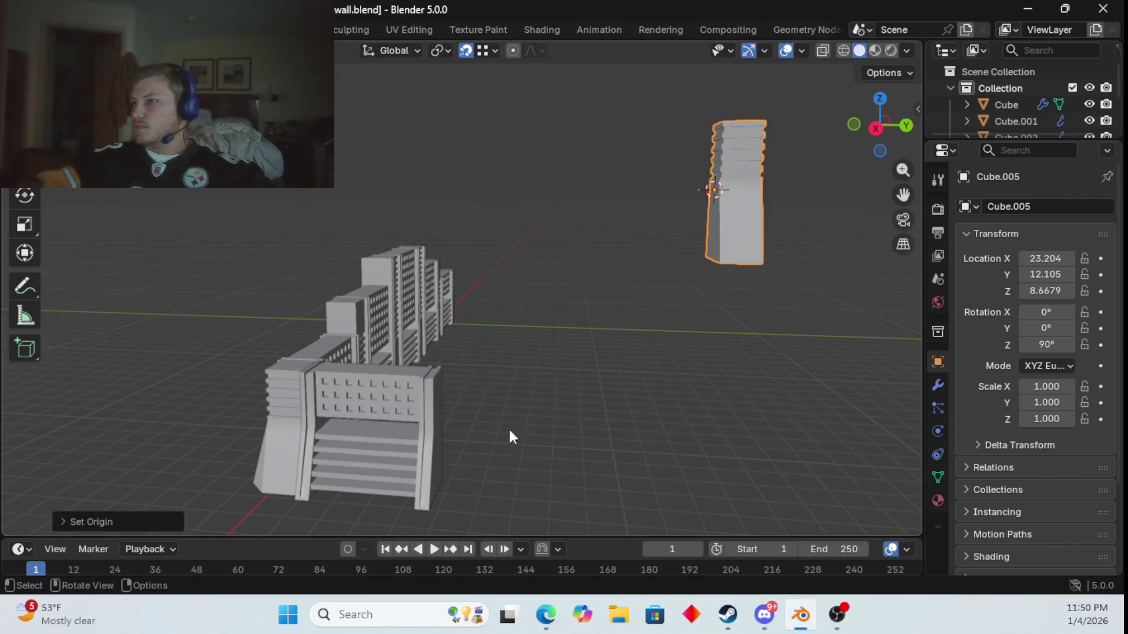
click(447, 449)
key(Tab)
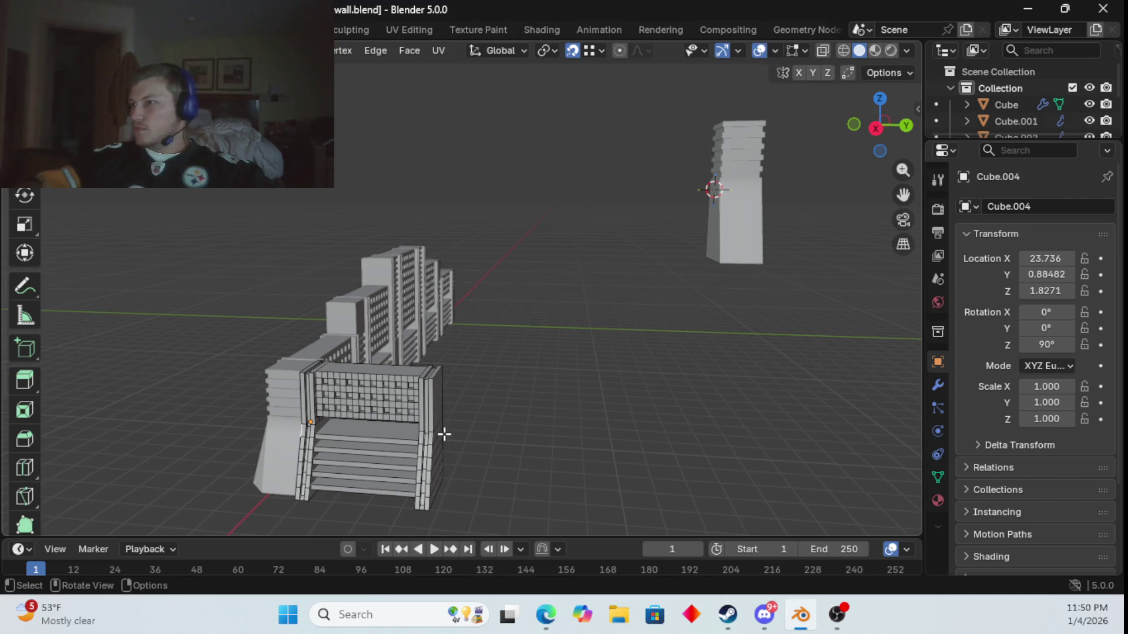
- Snap the tall banded pillar onto the front panel's edge via the 3D cursor
key(shift+s)
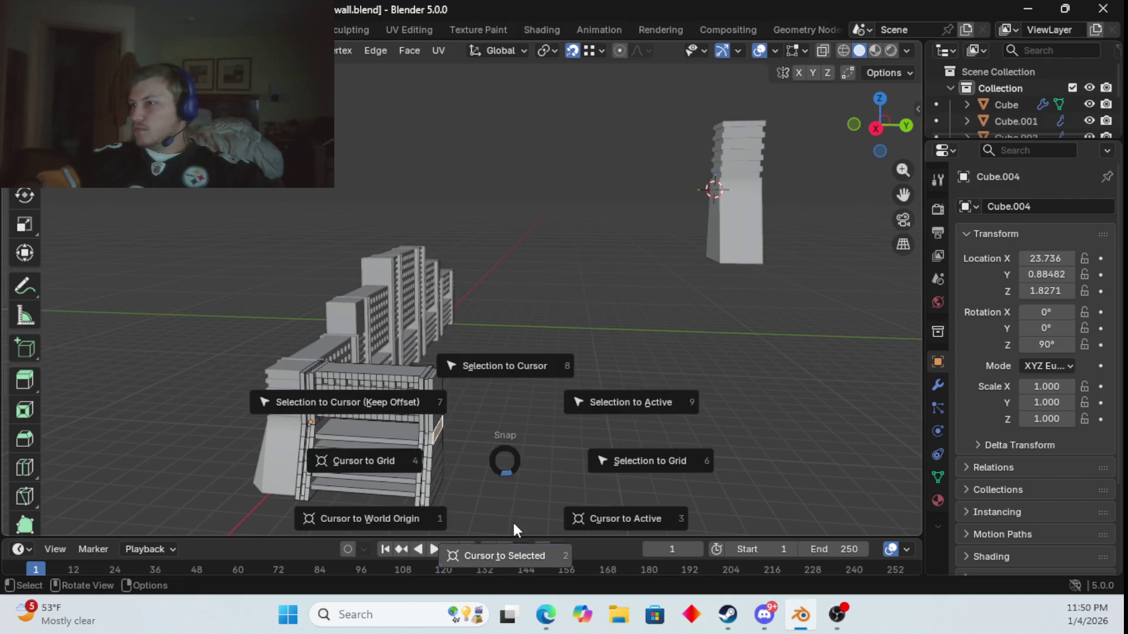
click(512, 520)
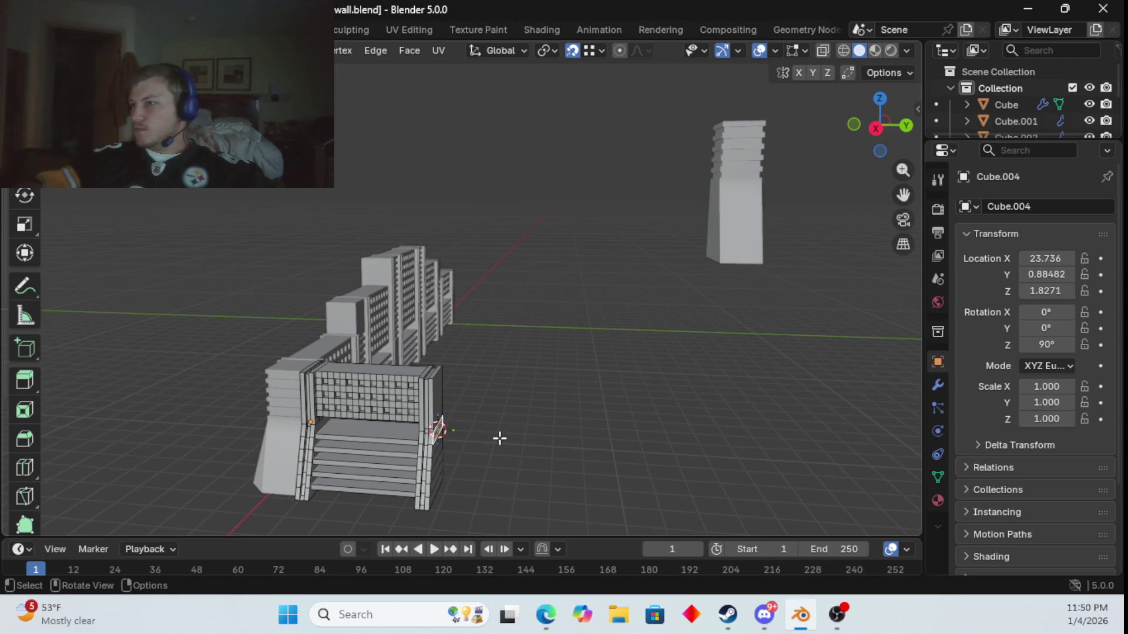
key(shift+s)
click(499, 507)
key(Tab)
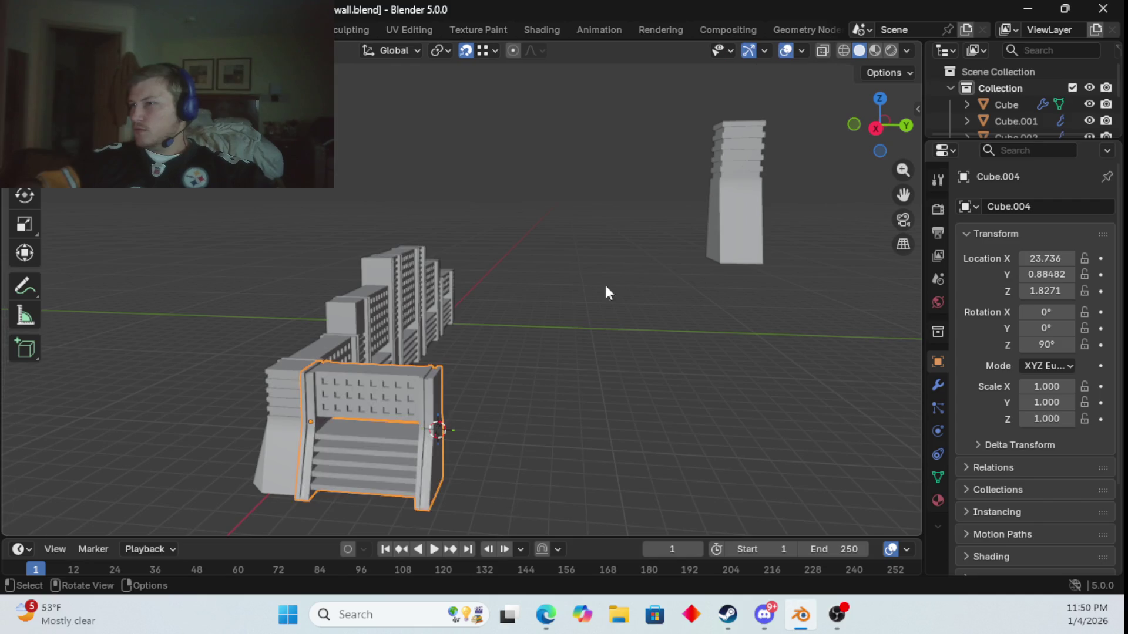
click(721, 201)
key(shift+s)
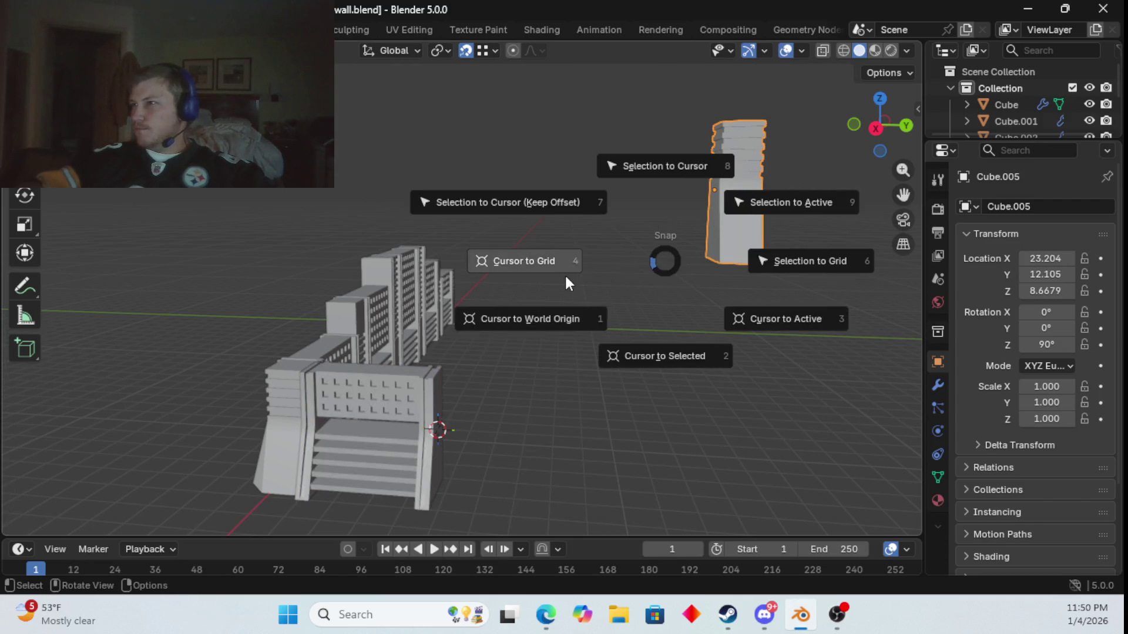
click(663, 167)
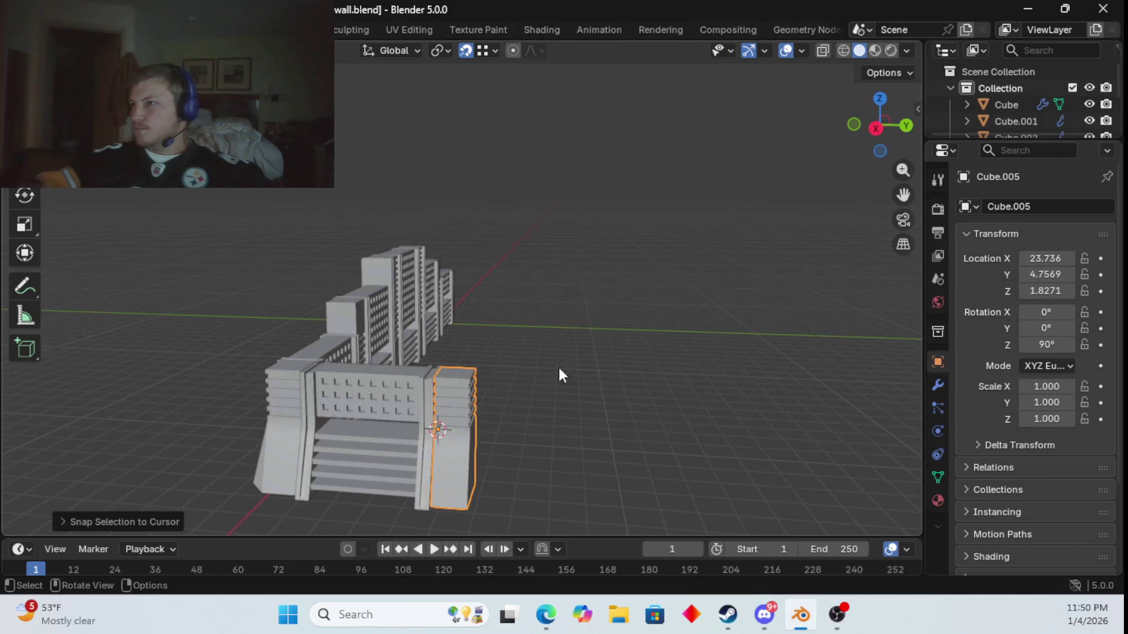
- Place the 3D cursor on the pillar's outer edge
click(403, 414)
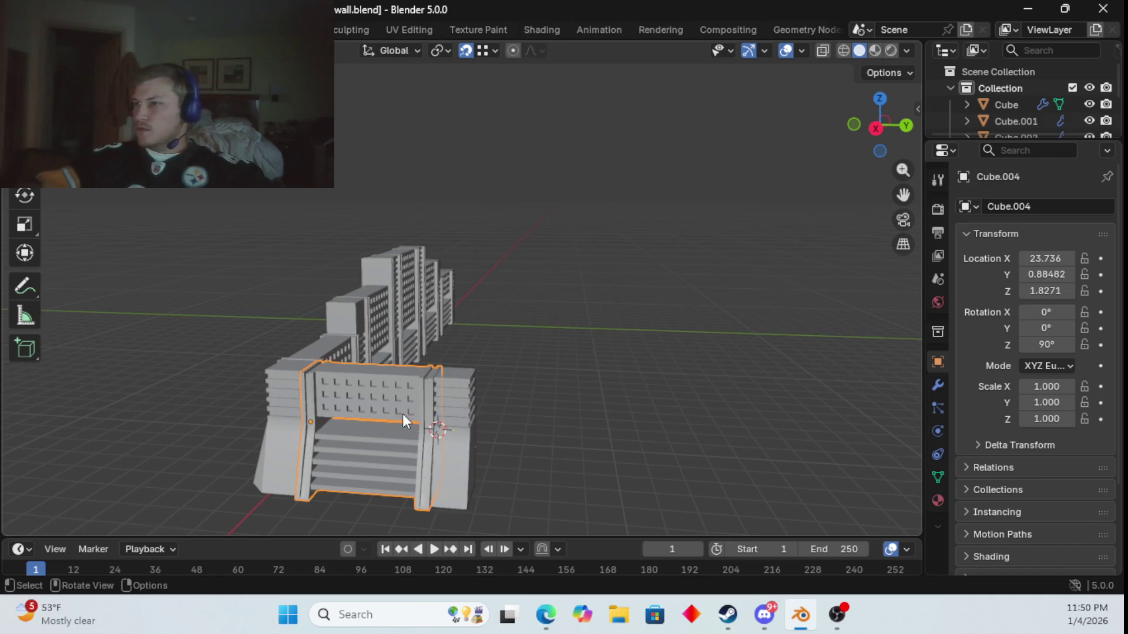
click(471, 443)
key(Tab)
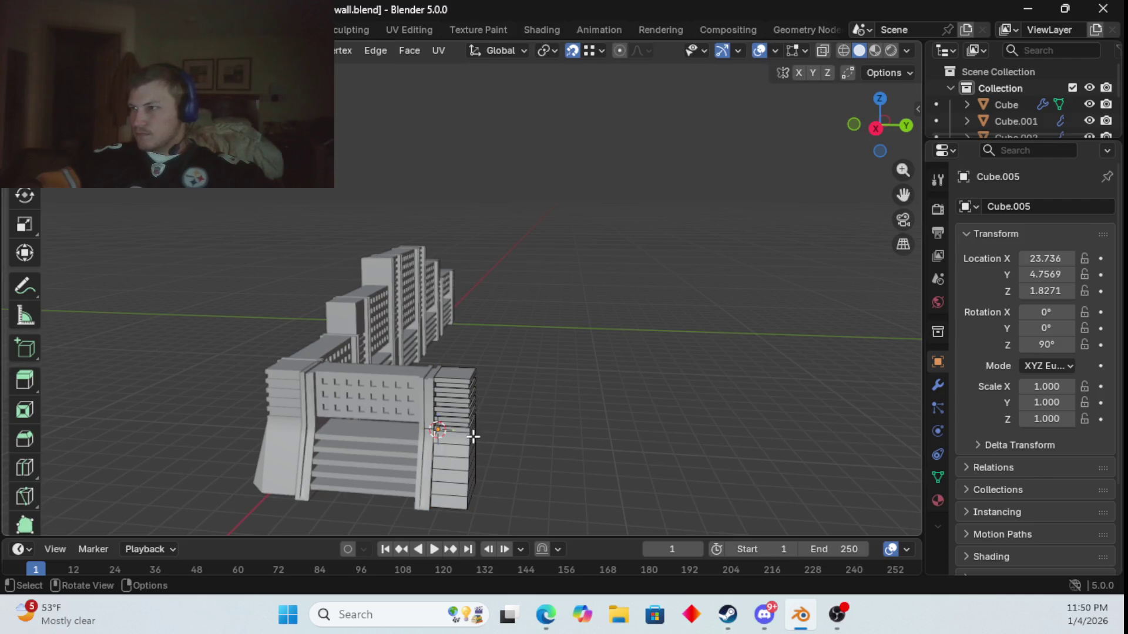
key(shift+s)
click(527, 565)
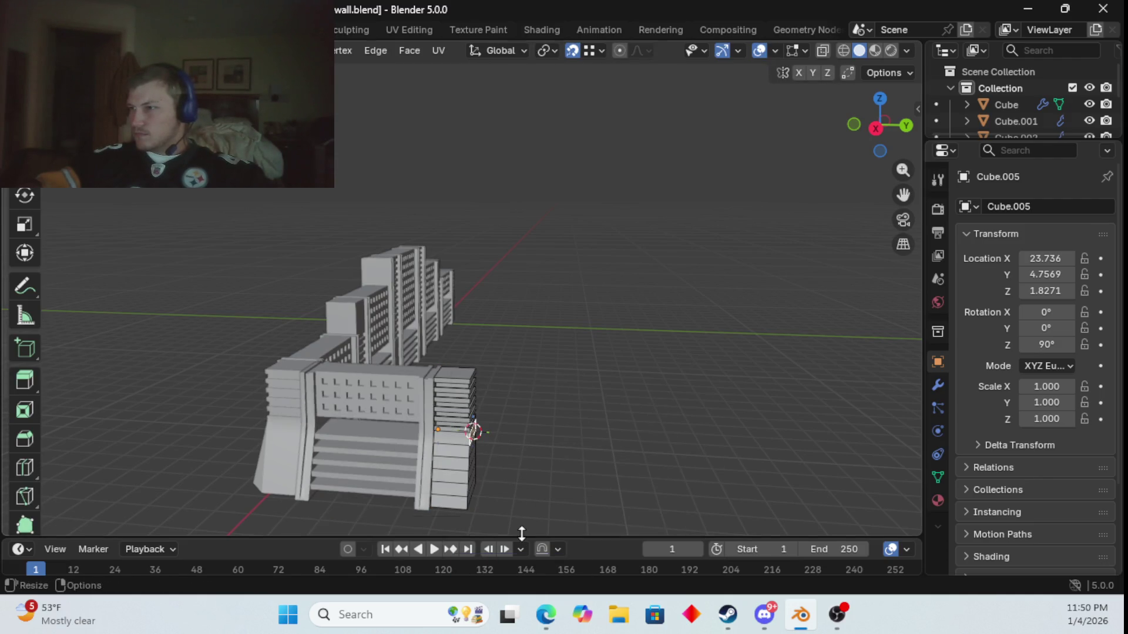
key(Tab)
- Duplicate the front shelf panel and snap the copy against the pillar
click(354, 439)
key(shift+s)
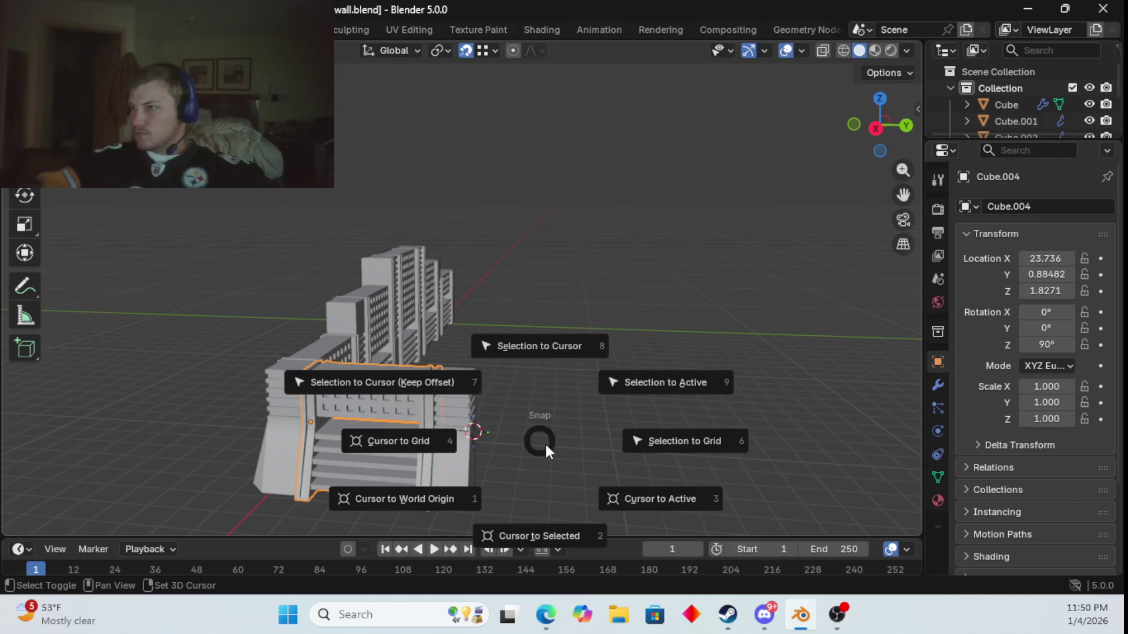
key(Escape)
key(shift+d)
click(700, 450)
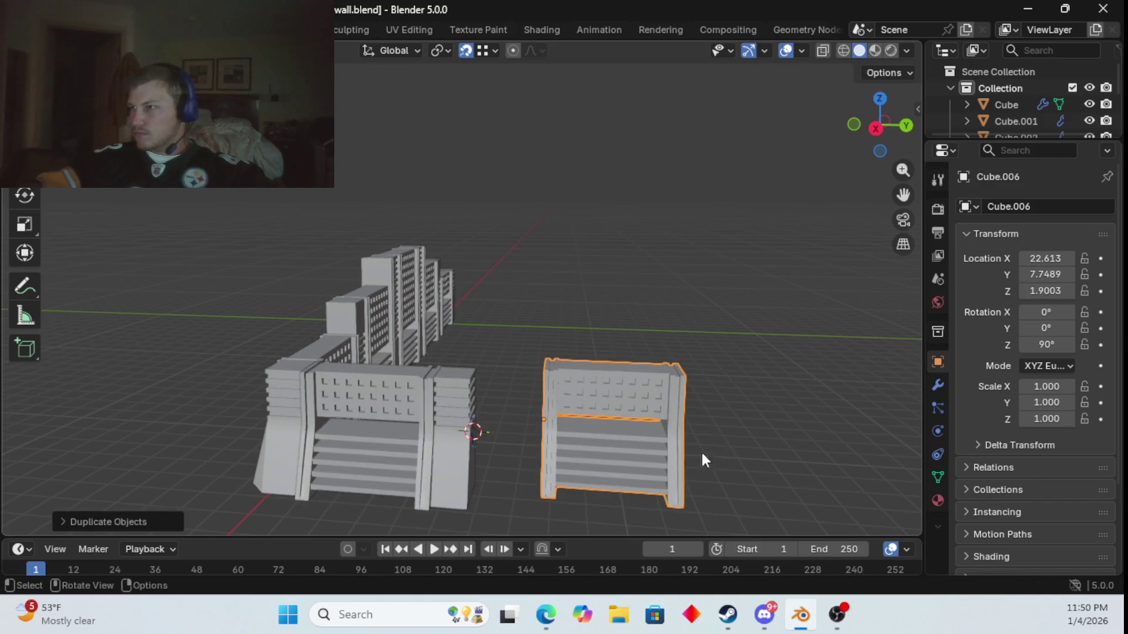
key(shift+s)
click(517, 376)
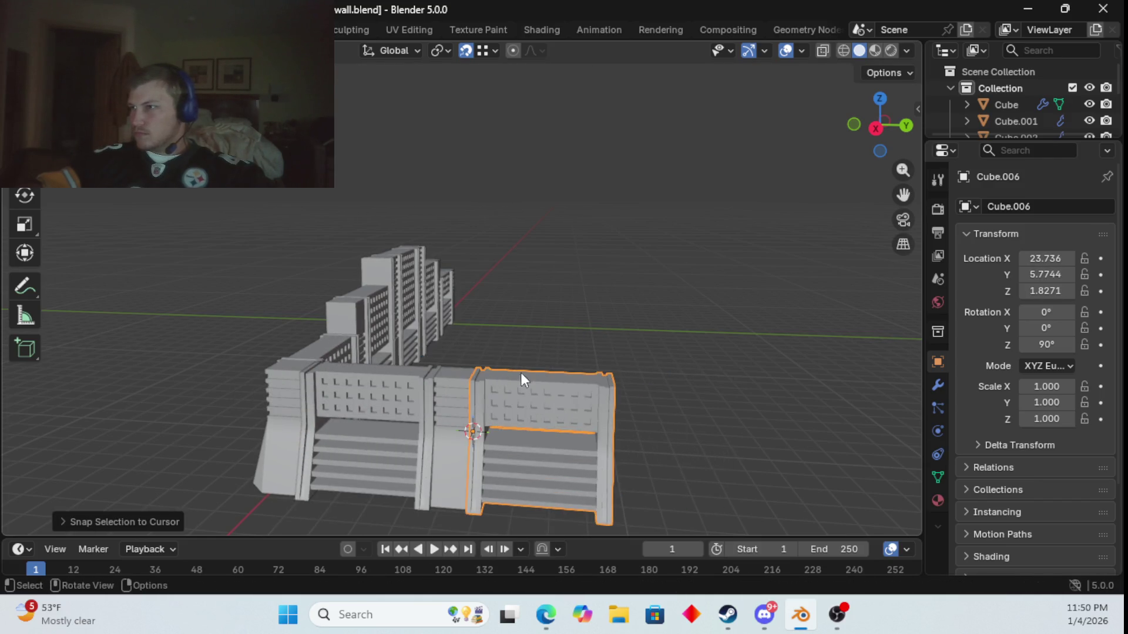
- Place the 3D cursor on the panel copy's far edge
click(626, 347)
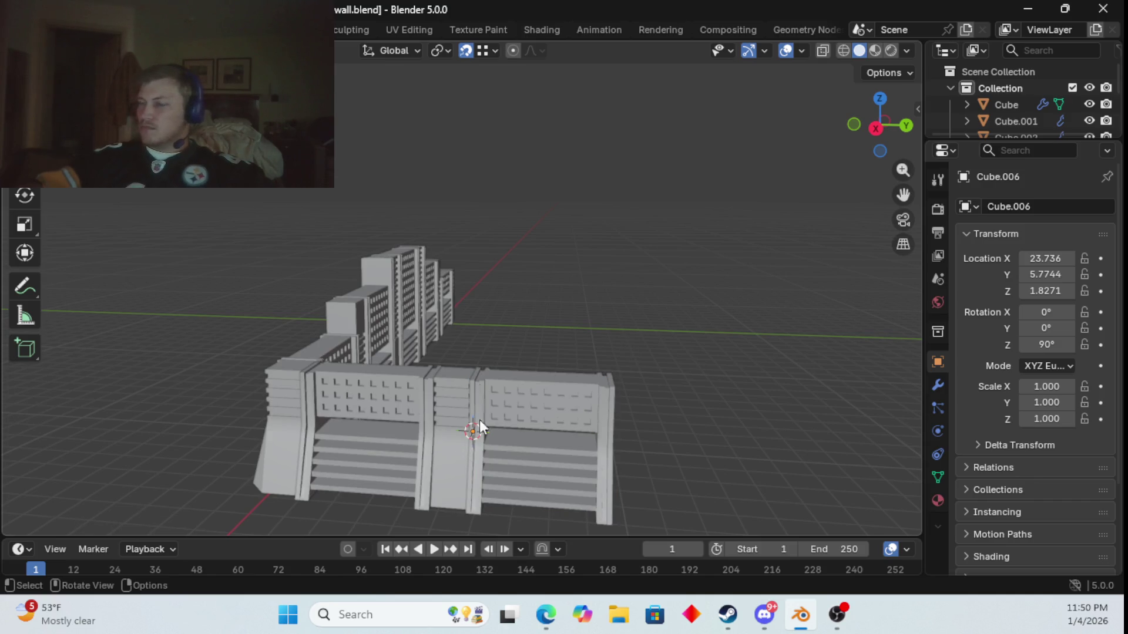
mouse_move(447, 439)
middle_down()
mouse_move(685, 435)
mouse_move(391, 423)
middle_up()
click(298, 429)
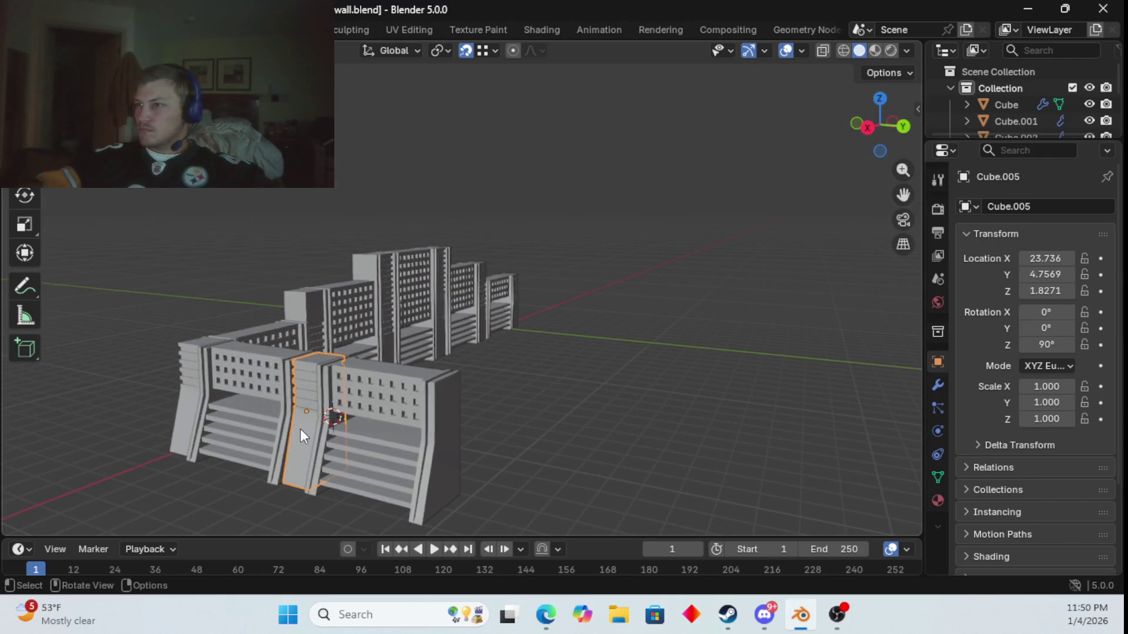
click(452, 447)
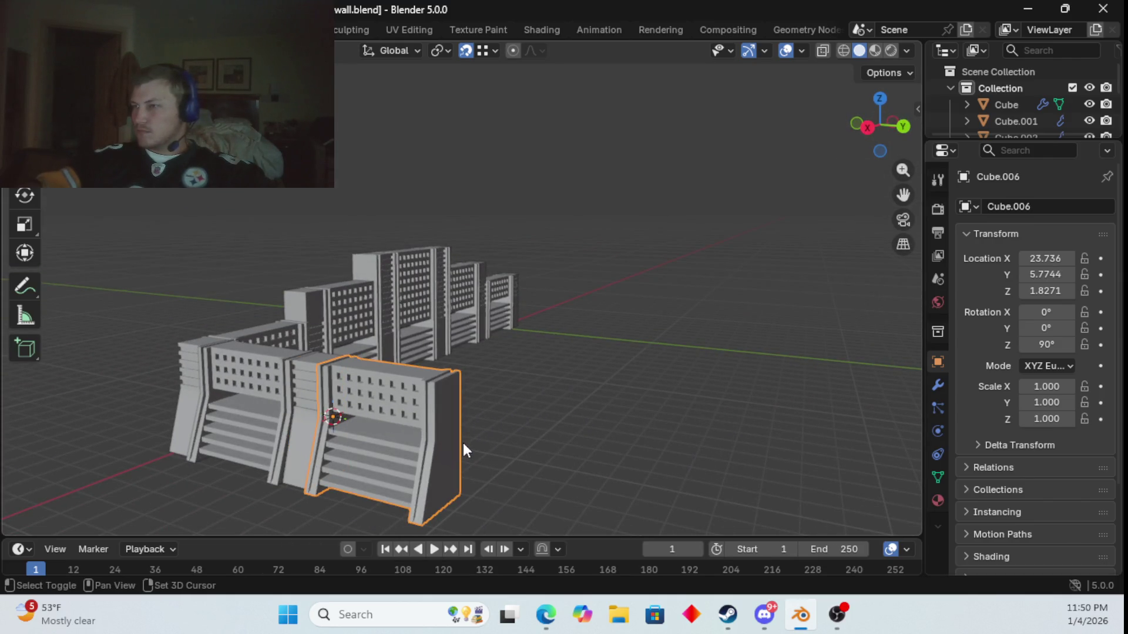
key(Tab)
key(shift+s)
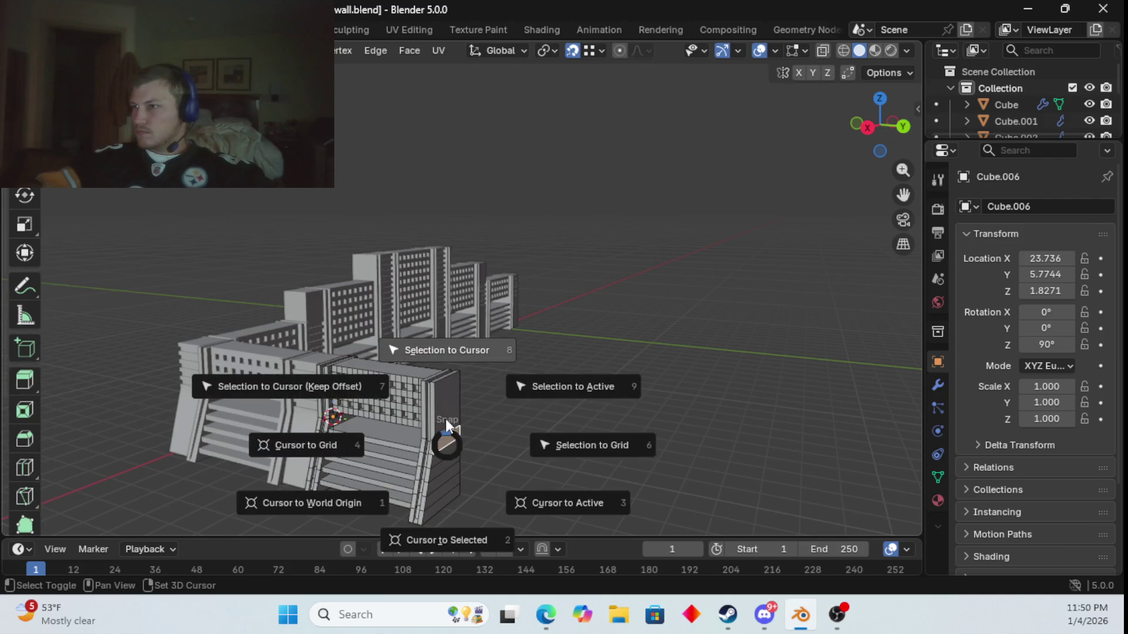
click(447, 507)
key(Tab)
- Duplicate the tall pillar and snap the copy to the panel copy's far edge
click(320, 433)
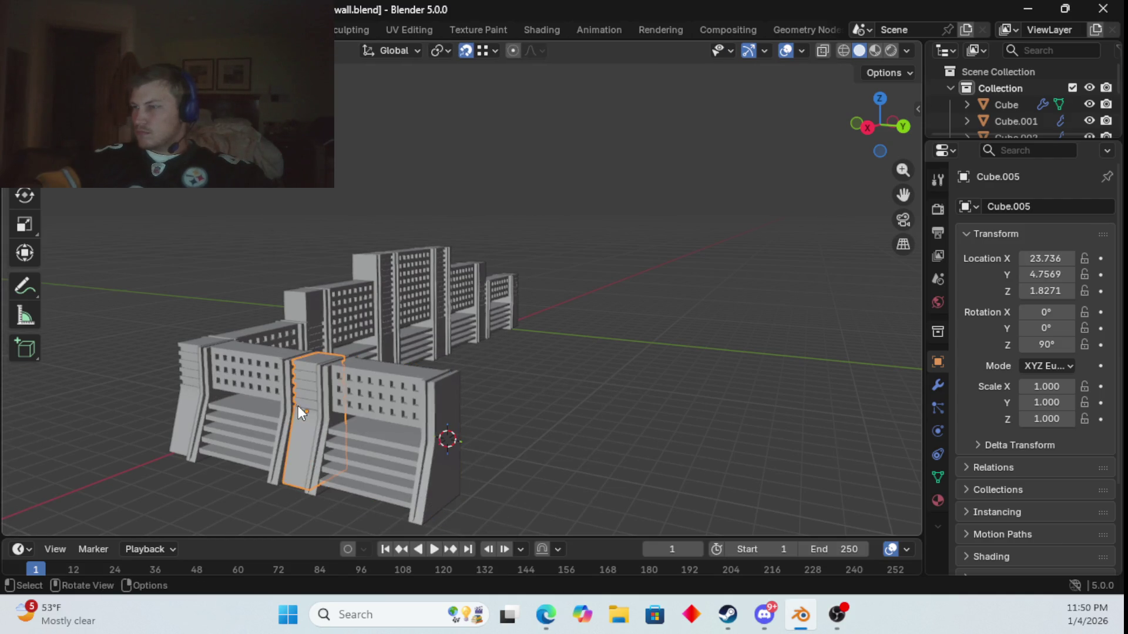
key(shift+d)
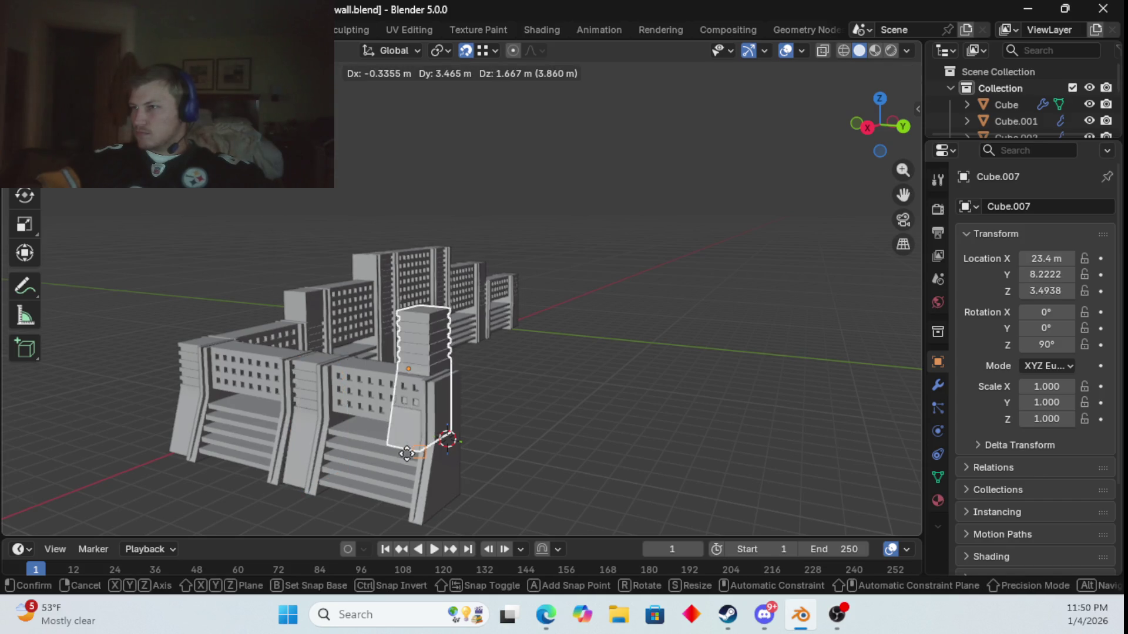
click(599, 394)
key(shift+s)
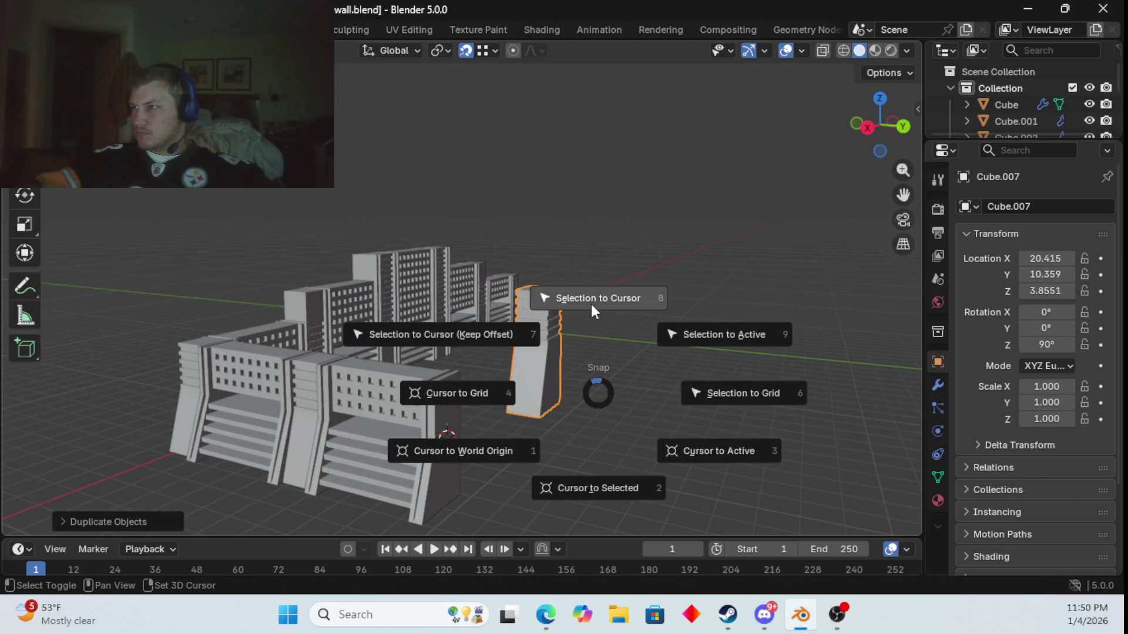
click(592, 301)
mouse_move(607, 397)
middle_down()
mouse_move(646, 379)
mouse_move(724, 406)
mouse_move(756, 401)
mouse_move(751, 452)
mouse_move(687, 419)
mouse_move(485, 402)
mouse_move(469, 438)
middle_up()
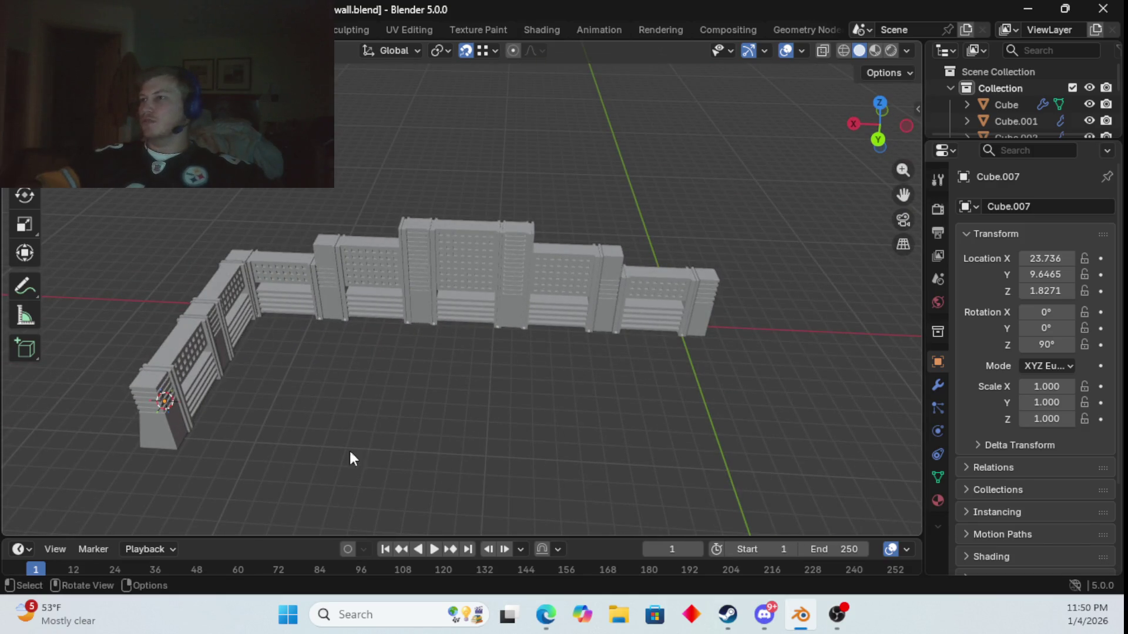
mouse_move(291, 355)
middle_down()
mouse_move(399, 342)
mouse_move(542, 302)
mouse_move(582, 235)
mouse_move(537, 197)
mouse_move(577, 294)
mouse_move(611, 325)
mouse_move(700, 269)
mouse_move(699, 358)
mouse_move(633, 245)
mouse_move(609, 281)
mouse_move(612, 306)
middle_up()
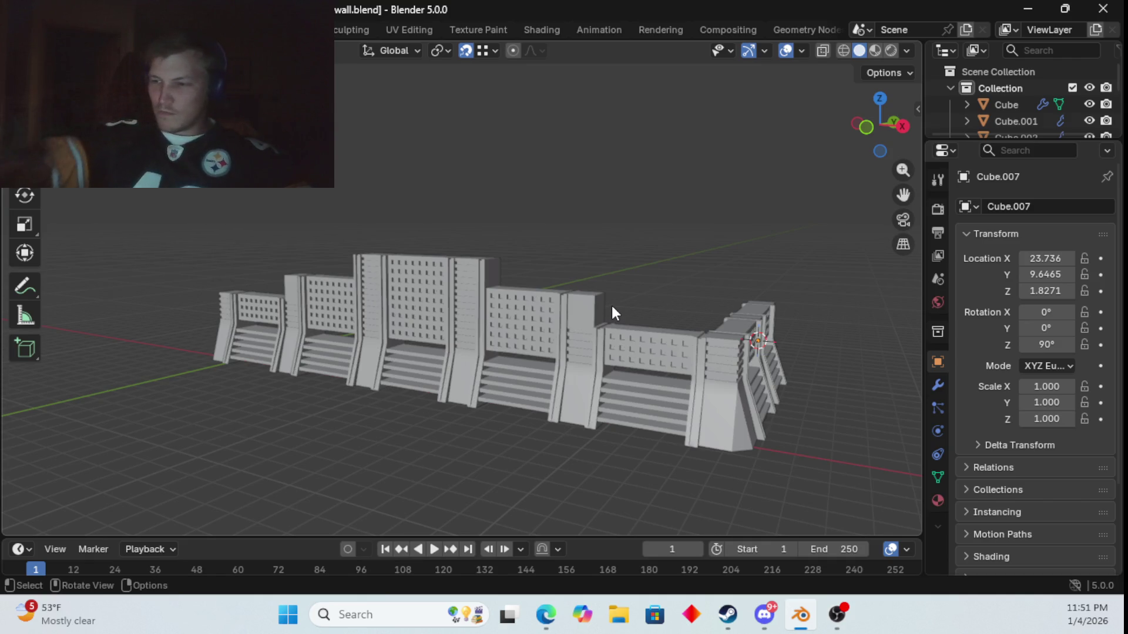
- Orbit to a low-angle view of the new flat base slab under the wall
mouse_move(660, 351)
middle_down()
mouse_move(583, 322)
mouse_move(600, 351)
mouse_move(729, 360)
mouse_move(717, 418)
mouse_move(648, 366)
mouse_move(637, 331)
mouse_move(588, 288)
mouse_move(566, 275)
mouse_move(563, 288)
middle_up()
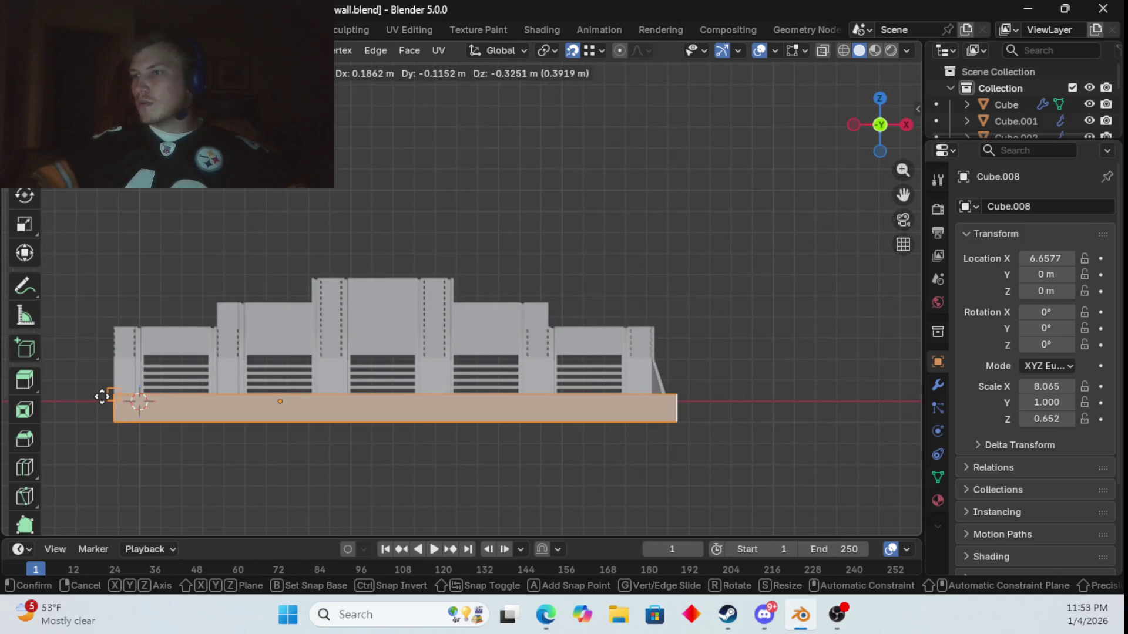
- Lower the base slab along Z until it sits flush beneath the wall
key(Escape)
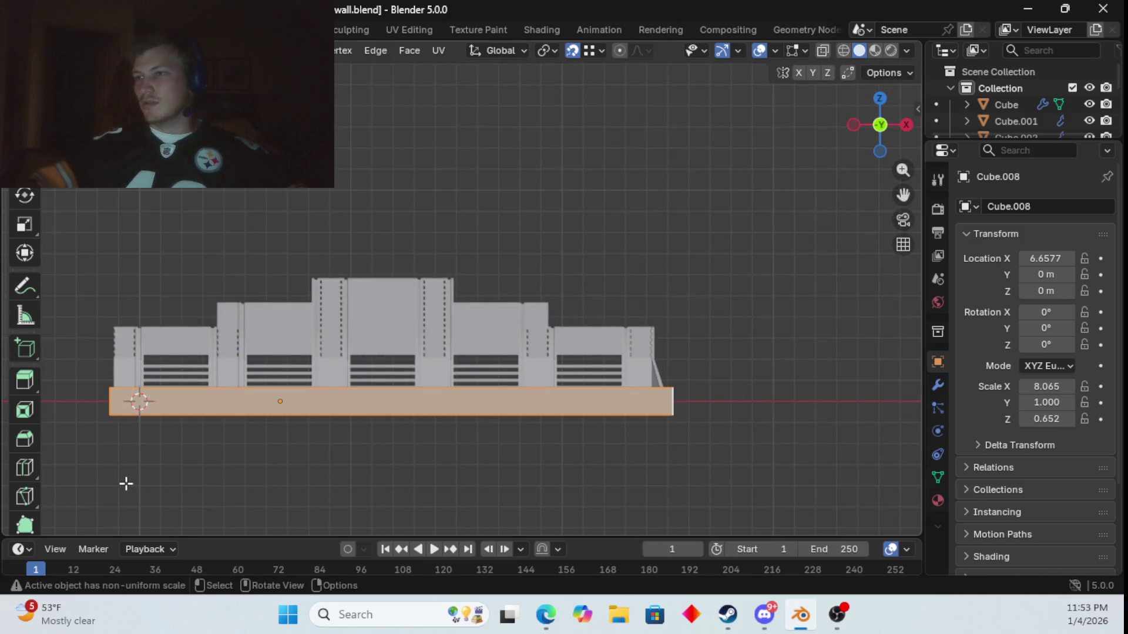
key(g)
key(z)
click(101, 445)
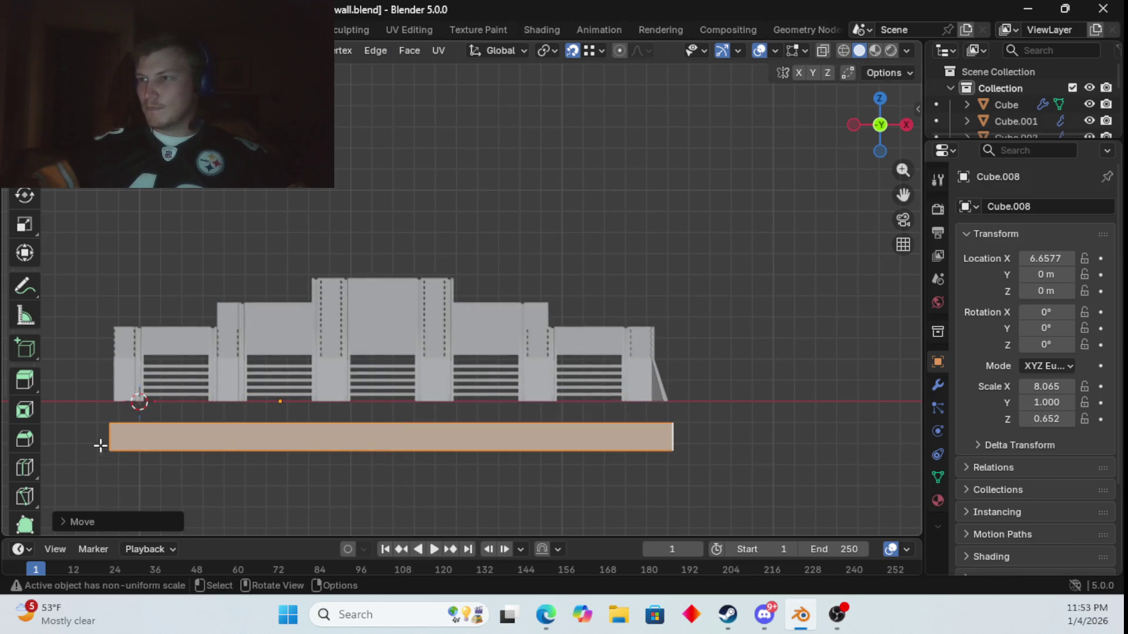
key(g)
key(z)
click(100, 417)
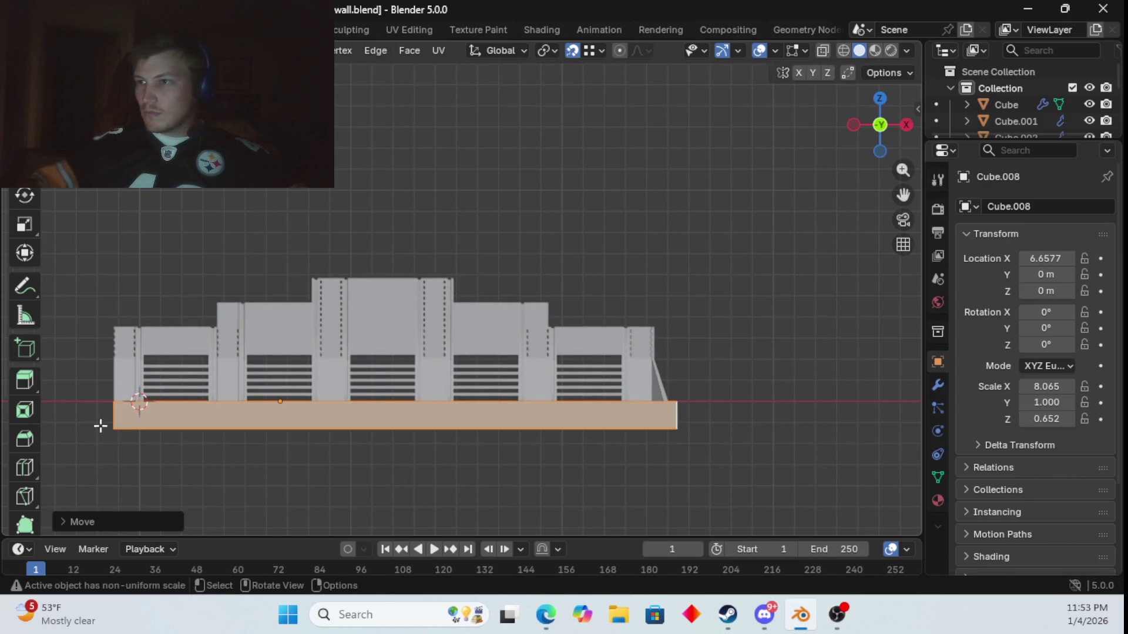
mouse_move(338, 509)
middle_down()
mouse_move(311, 526)
mouse_move(279, 521)
mouse_move(222, 481)
middle_up()
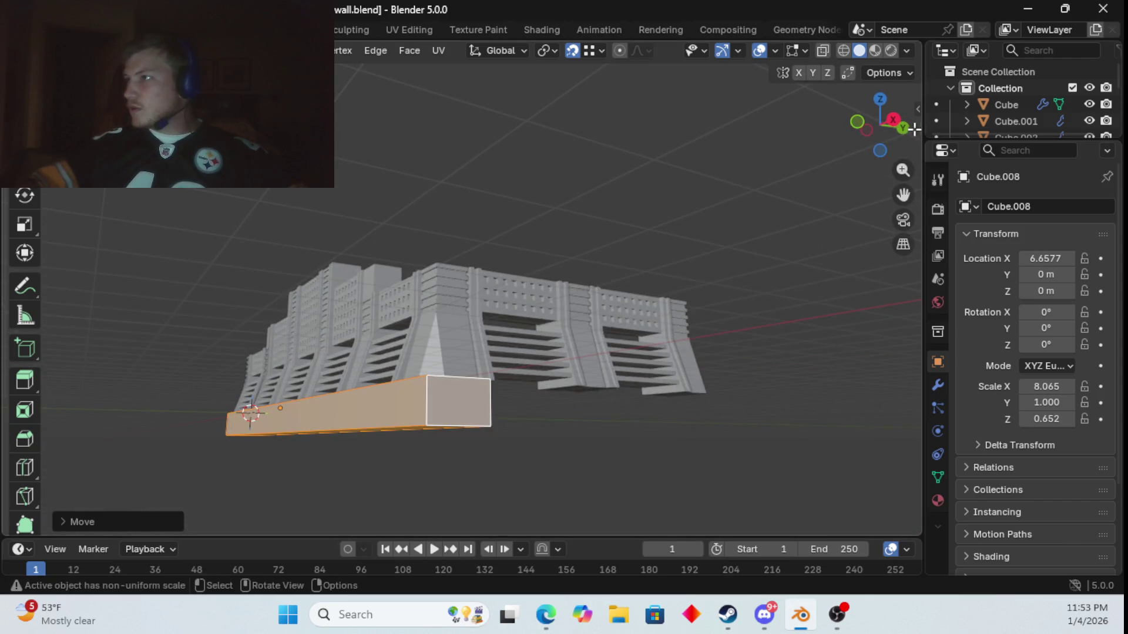
- In straight side view, stretch the slab's end along Y under the whole wall
click(893, 120)
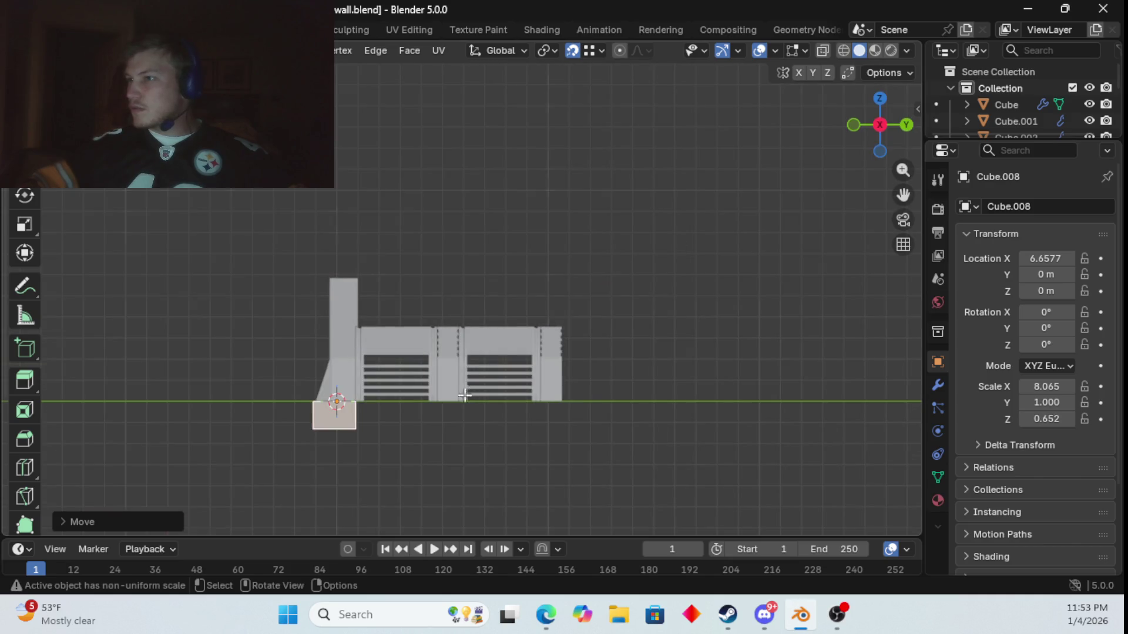
middle_drag(466, 395, 338, 449)
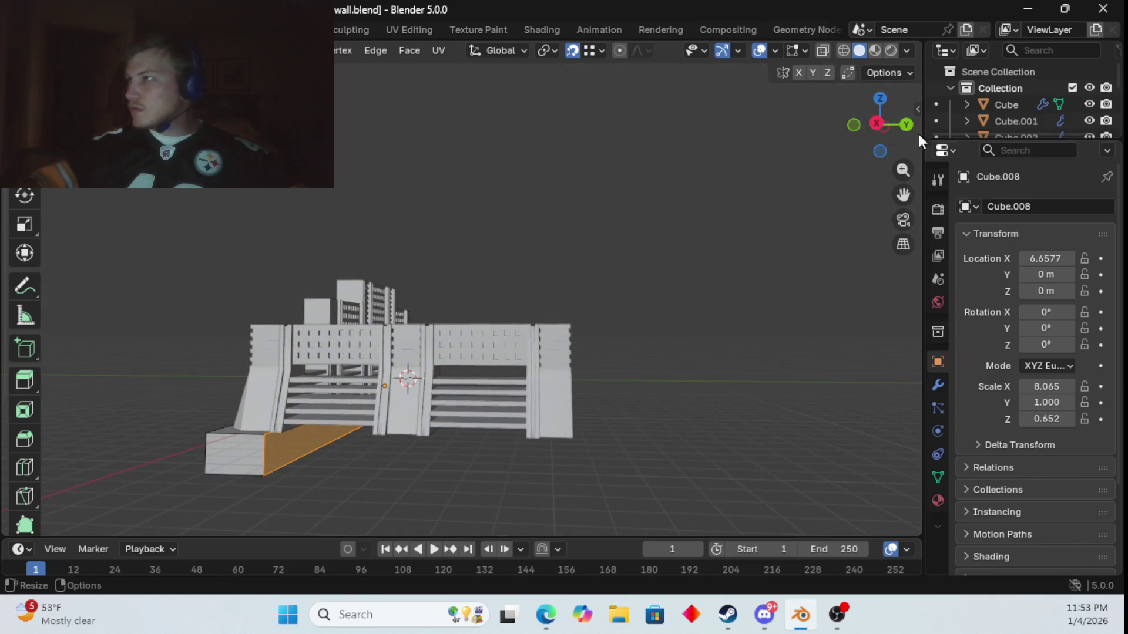
click(877, 123)
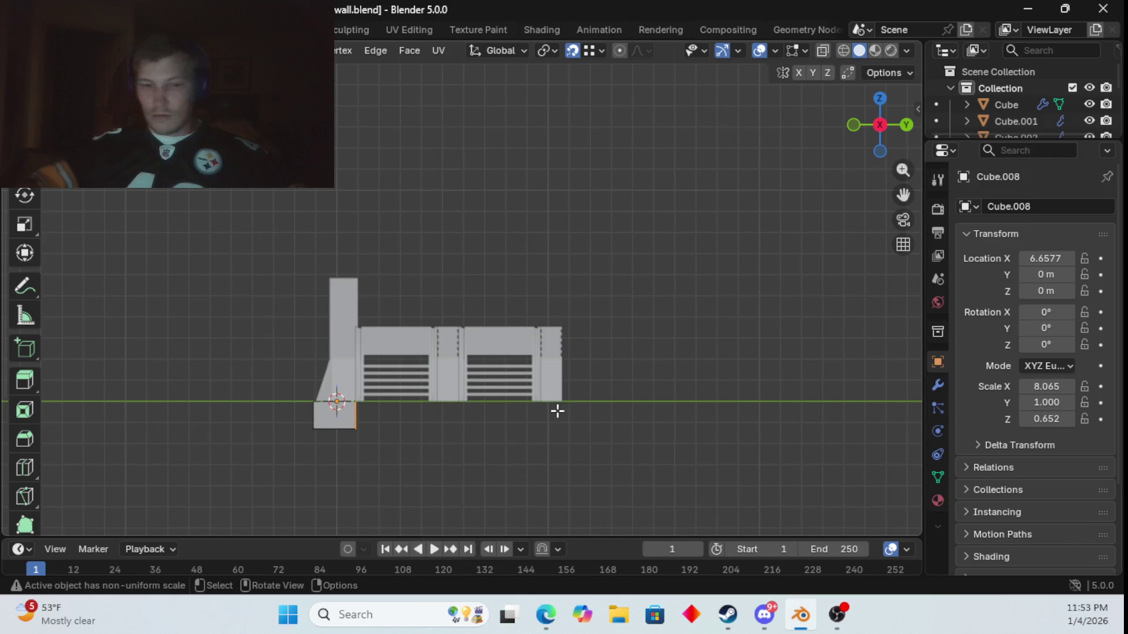
key(g)
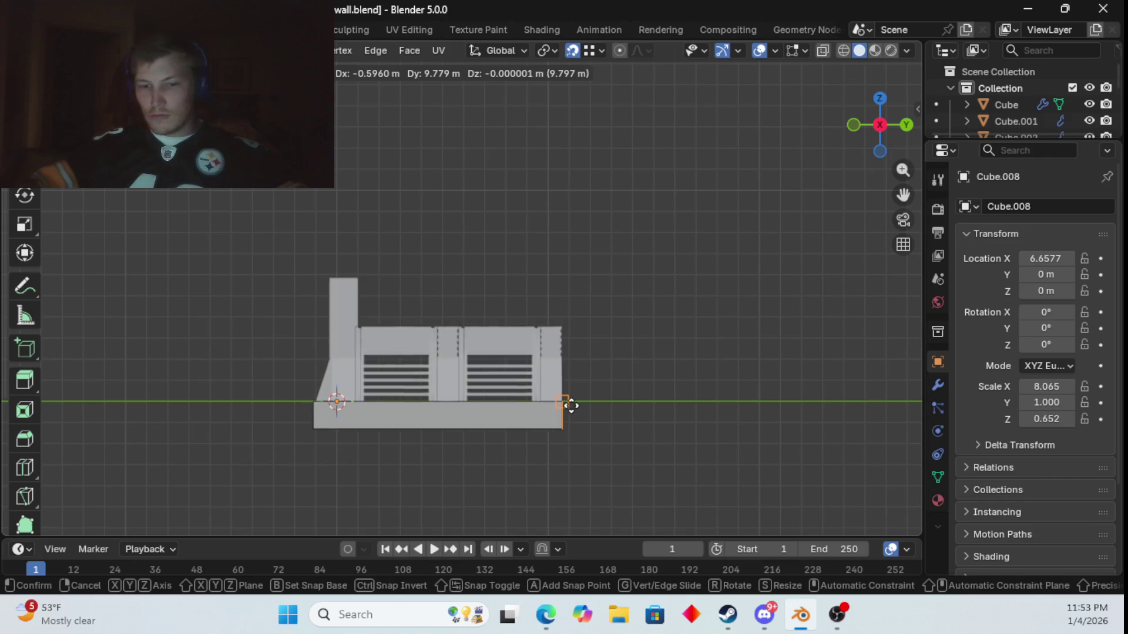
key(y)
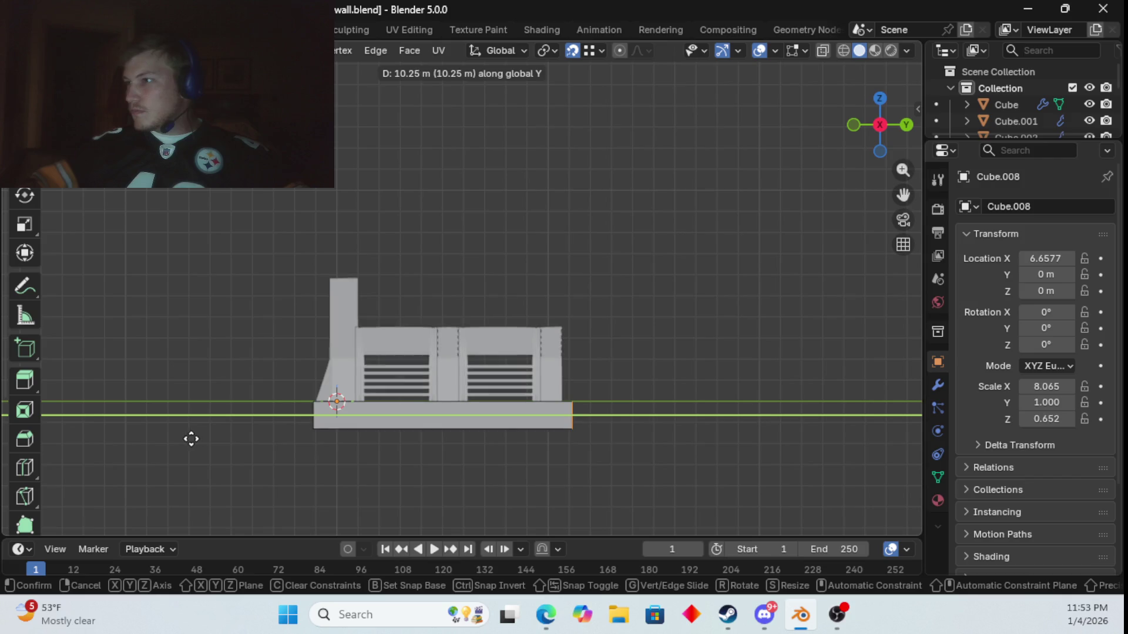
click(226, 440)
- Select faces at the base slab's end and along its front
mouse_move(224, 410)
middle_down()
mouse_move(252, 446)
mouse_move(237, 423)
mouse_move(221, 468)
mouse_move(323, 438)
mouse_move(305, 376)
mouse_move(311, 346)
mouse_move(354, 419)
middle_up()
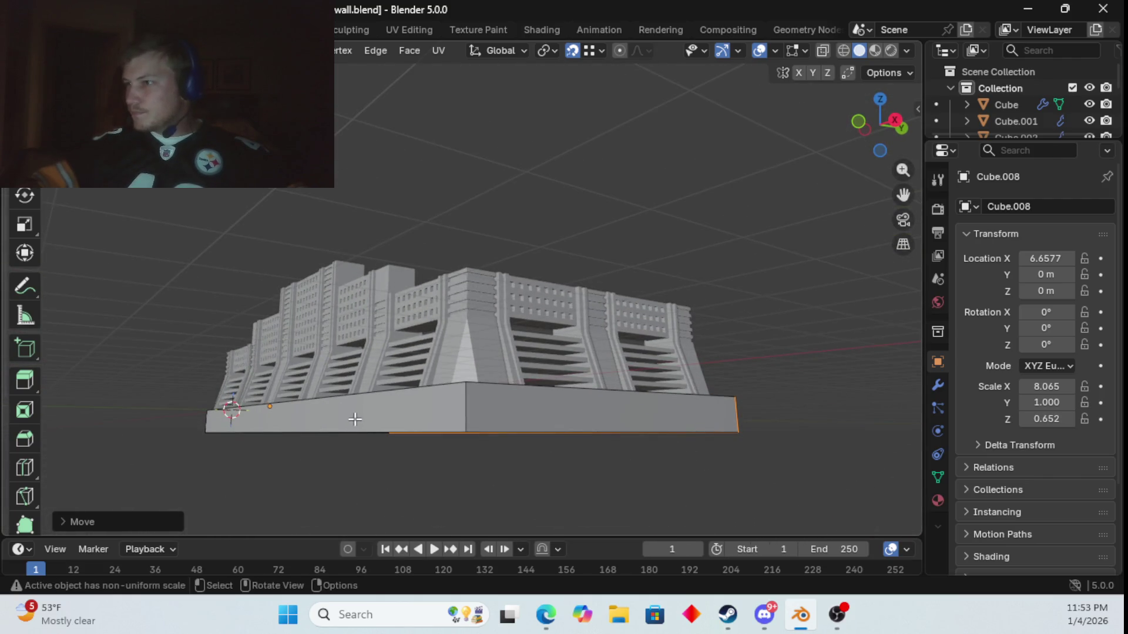
click(456, 414)
shift+click(490, 416)
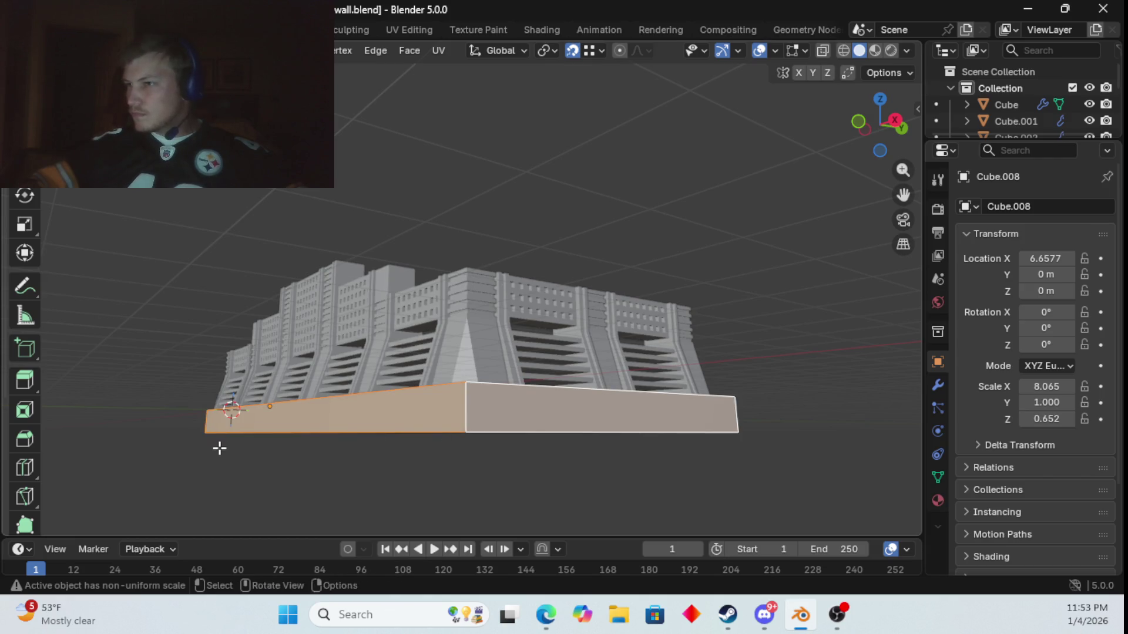
mouse_move(219, 448)
middle_down()
mouse_move(350, 478)
mouse_move(503, 491)
mouse_move(521, 476)
middle_up()
scroll(521, 477, down, 3)
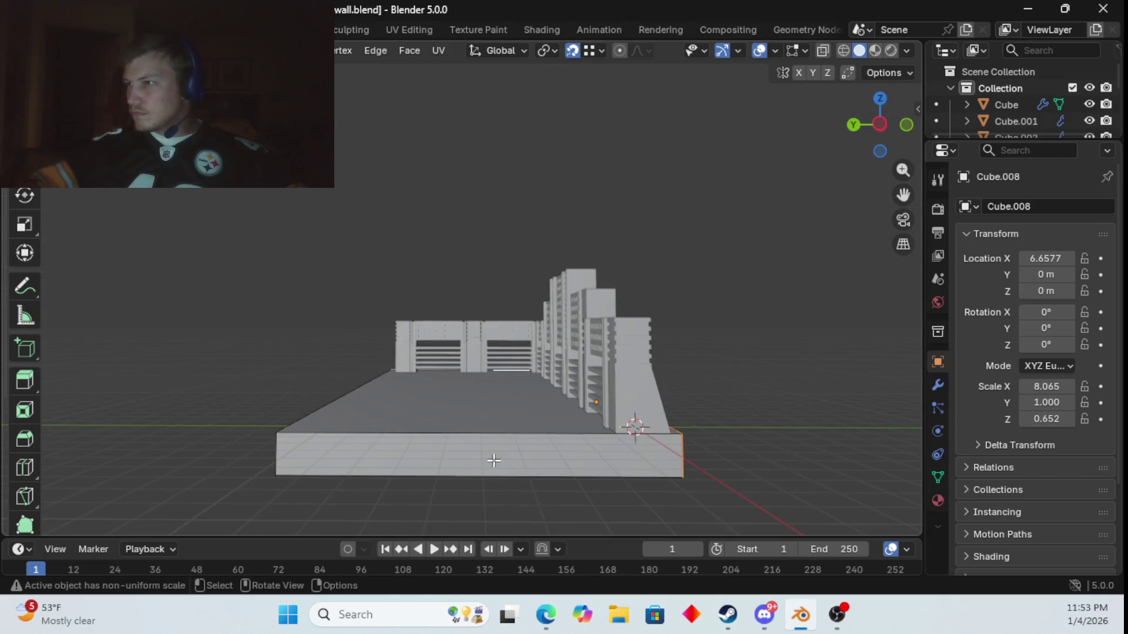
click(495, 461)
- Refine the selection to the base's end and long front faces, excluding the top
mouse_move(398, 425)
middle_down()
mouse_move(705, 435)
mouse_move(425, 438)
middle_up()
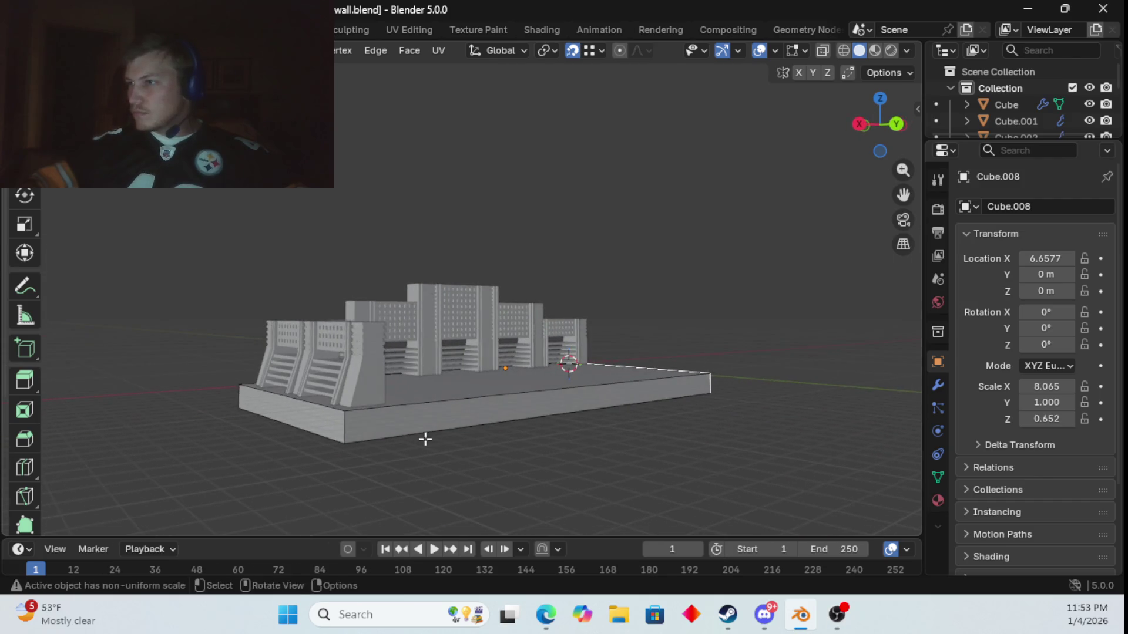
ctrl+click(326, 424)
key(shift)
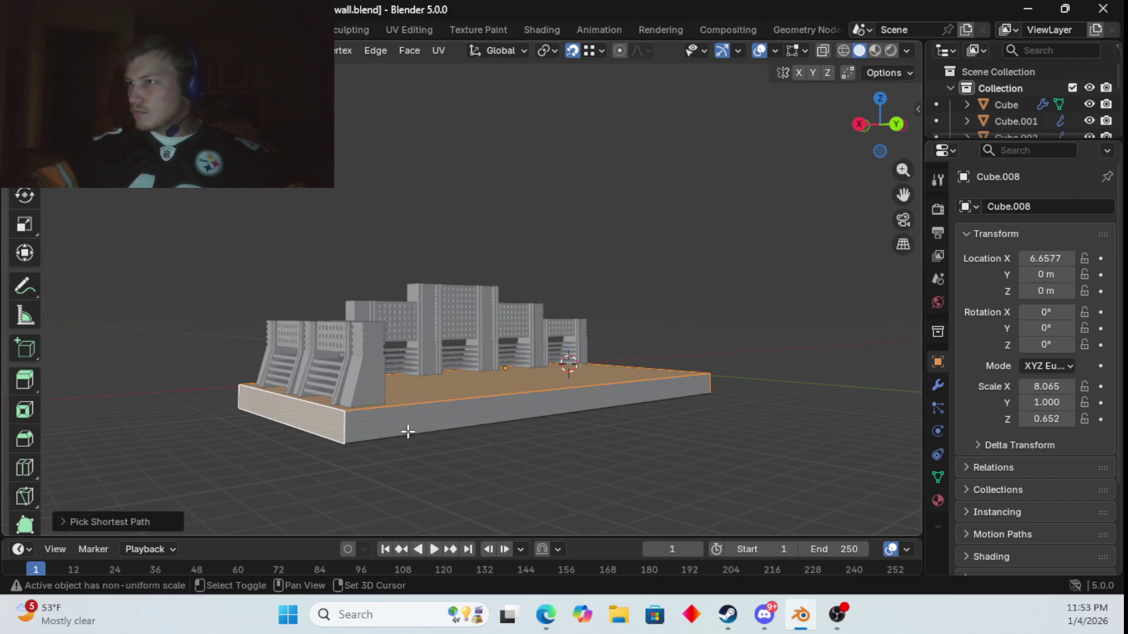
shift+click(409, 398)
click(419, 411)
mouse_move(427, 414)
middle_down()
mouse_move(558, 433)
mouse_move(489, 446)
middle_up()
shift+click(430, 446)
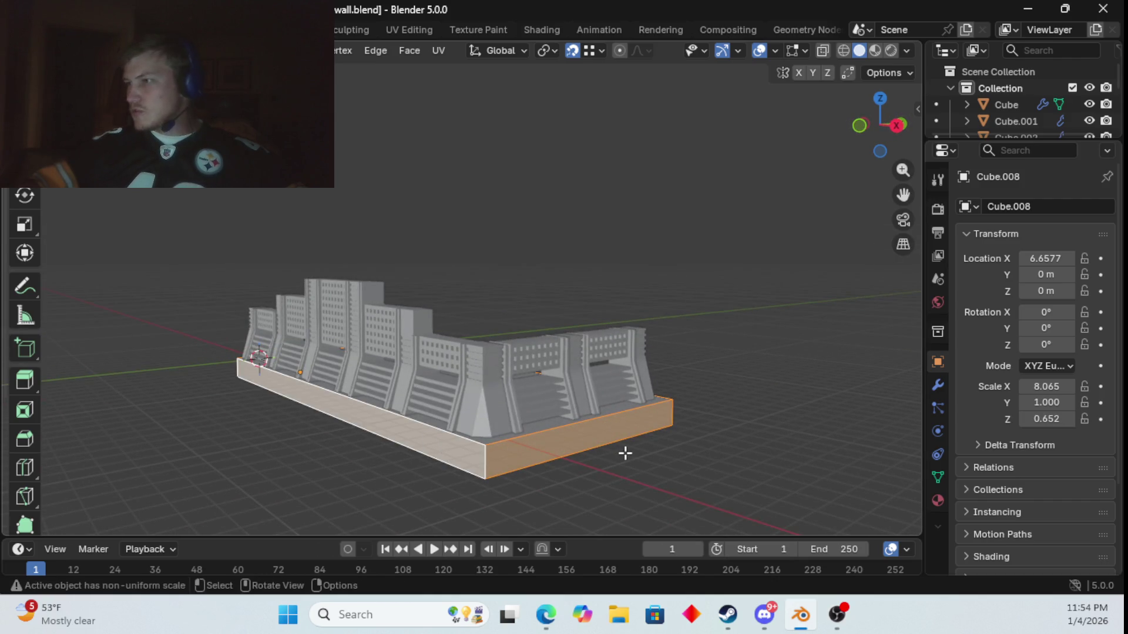
key(ctrl+e)
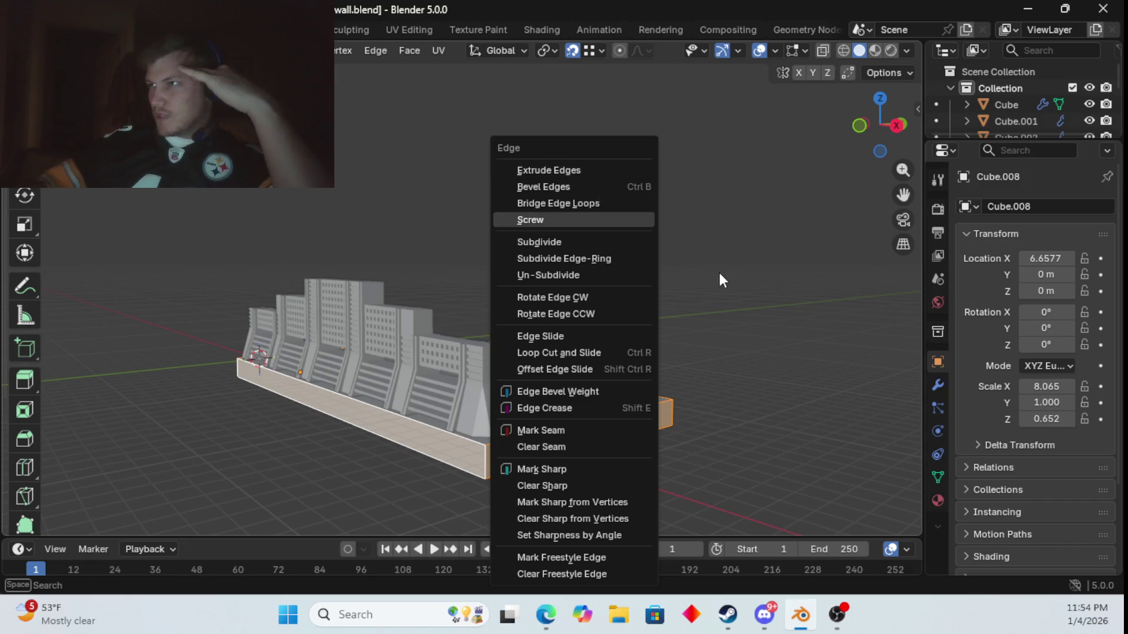
key(e)
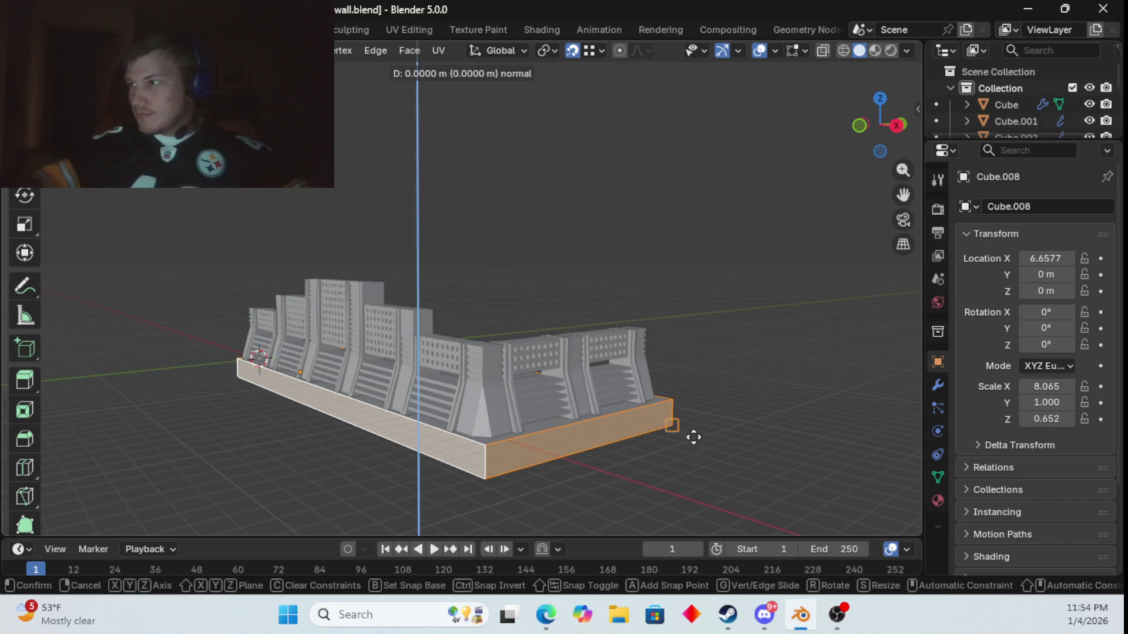
right_click(720, 417)
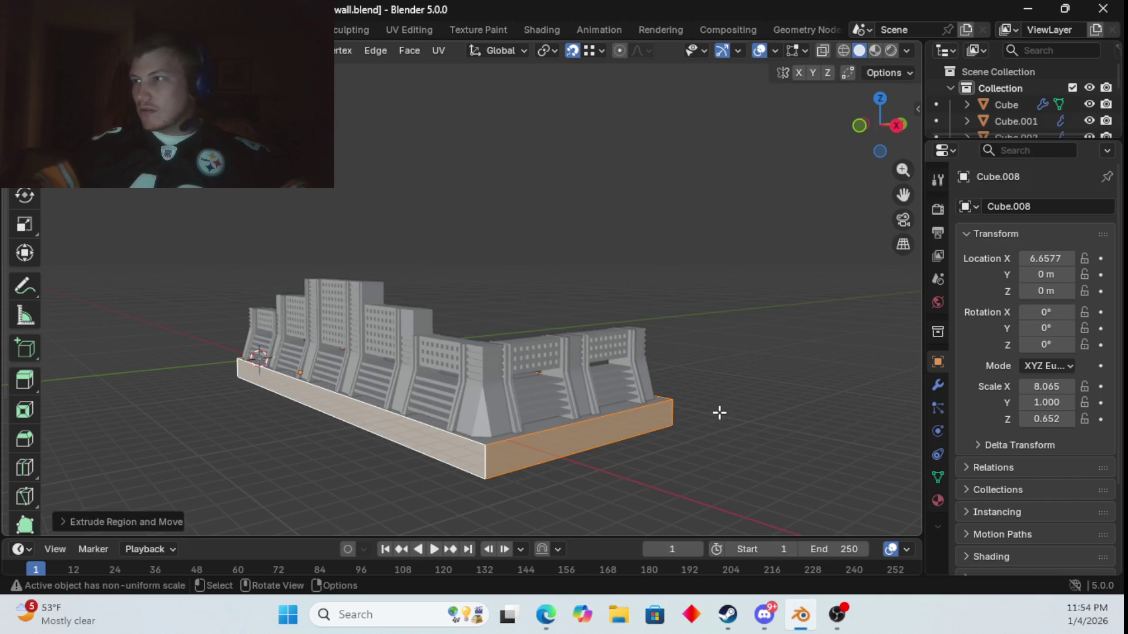
key(s)
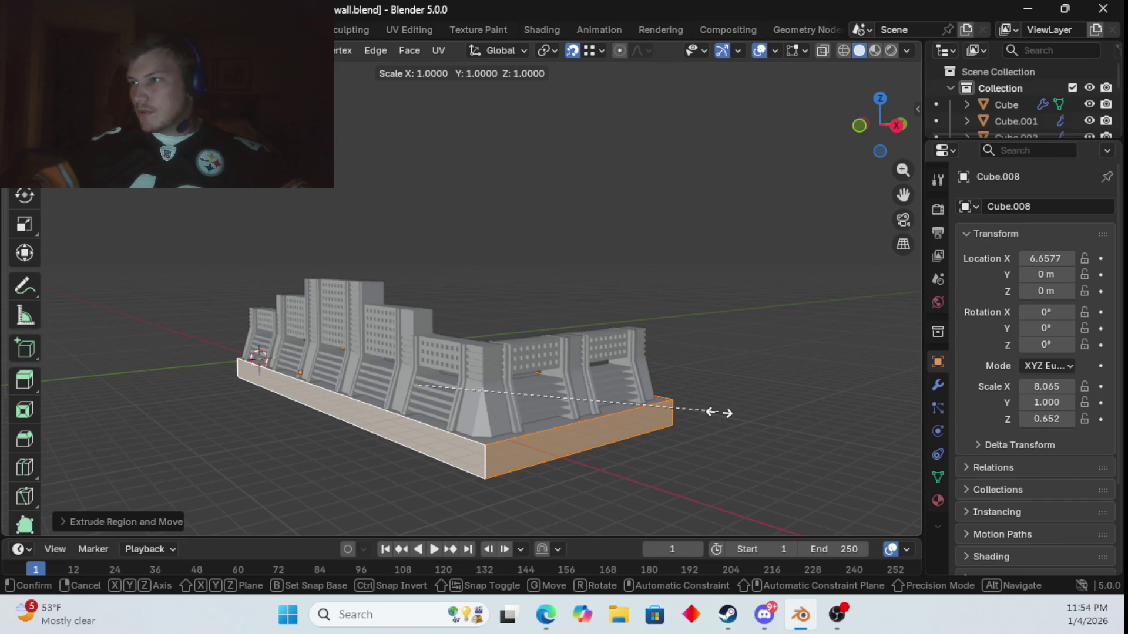
key(shift+z)
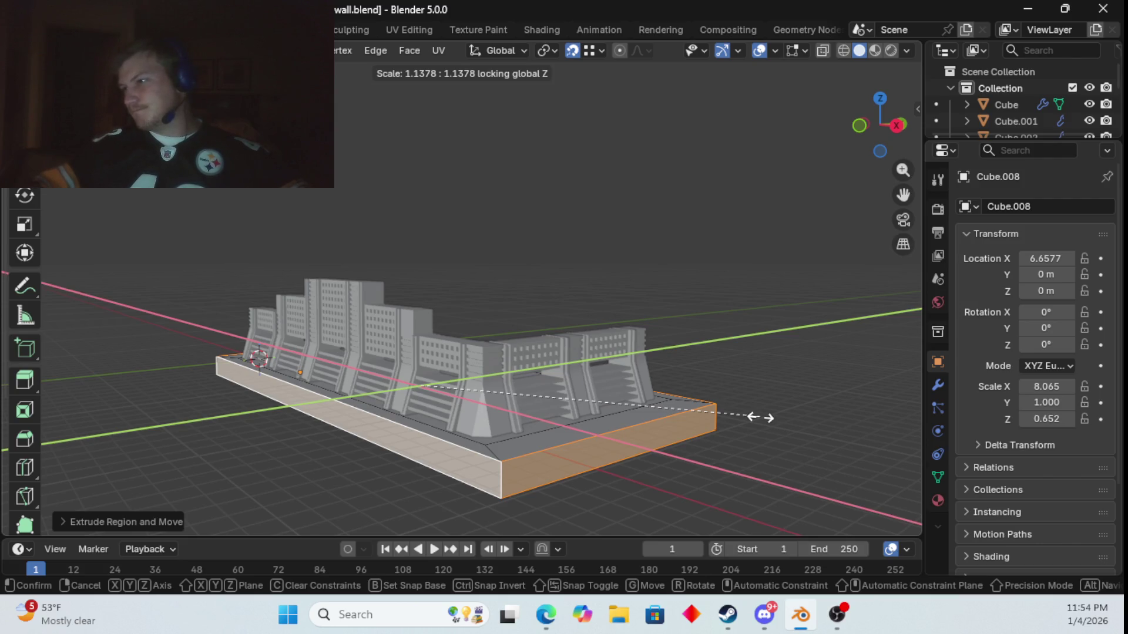
right_click(761, 418)
key(ctrl+z)
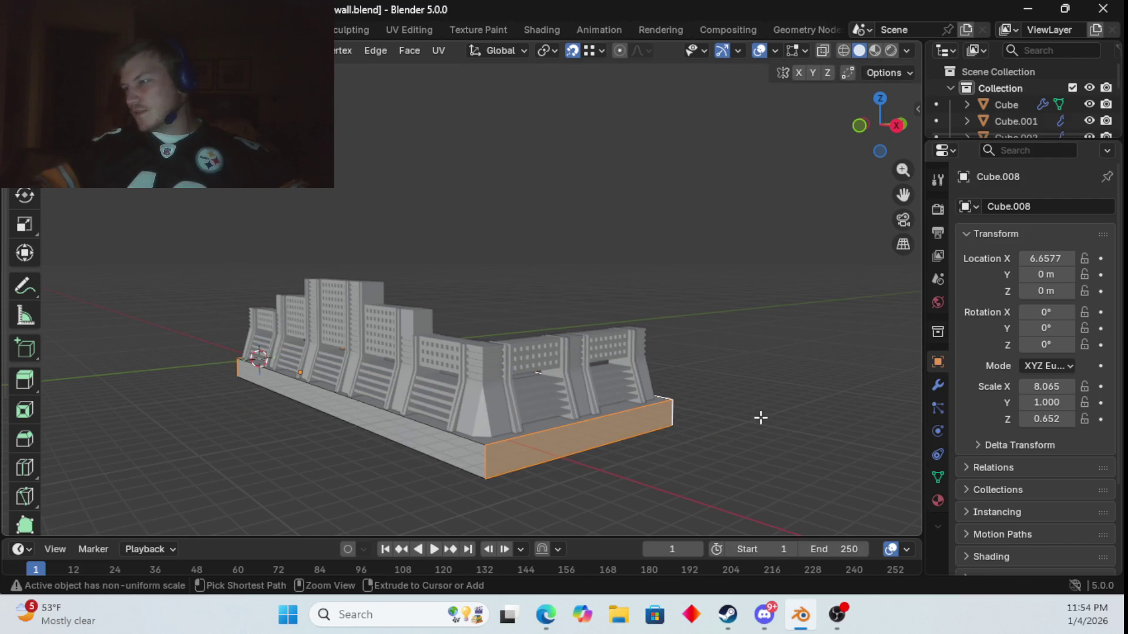
shift+click(445, 453)
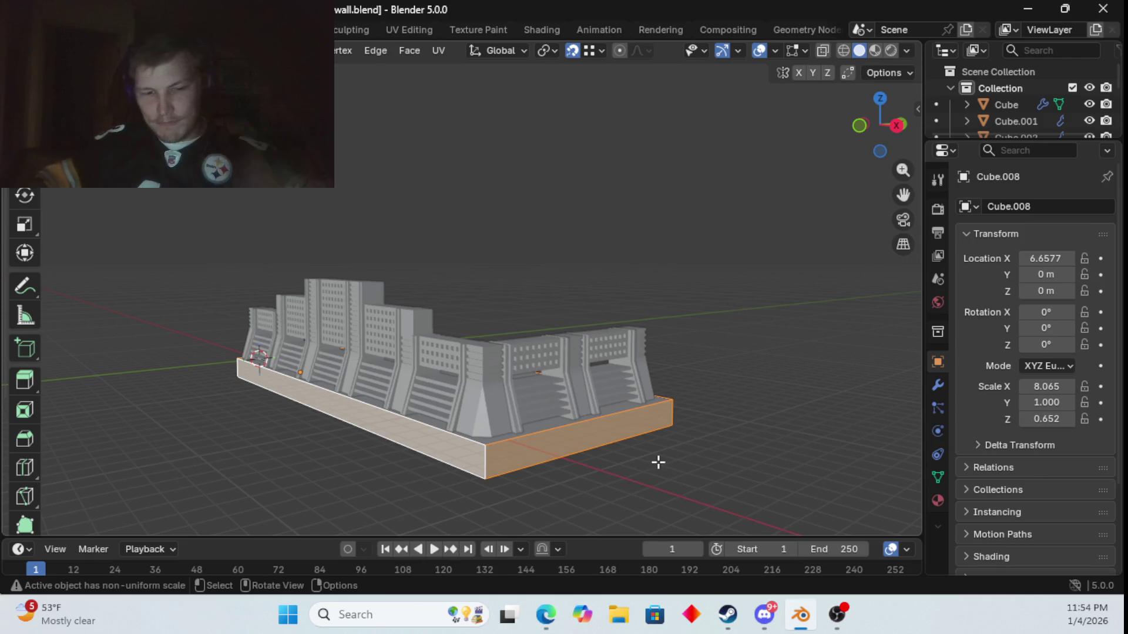
key(shift+e)
key(Escape)
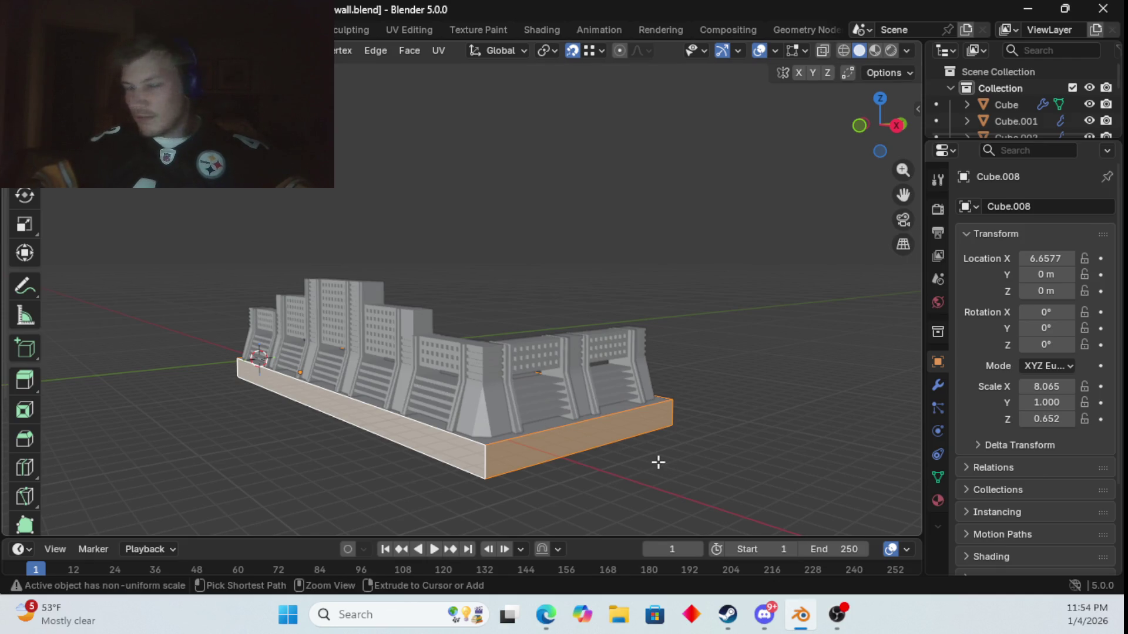
key(ctrl+e)
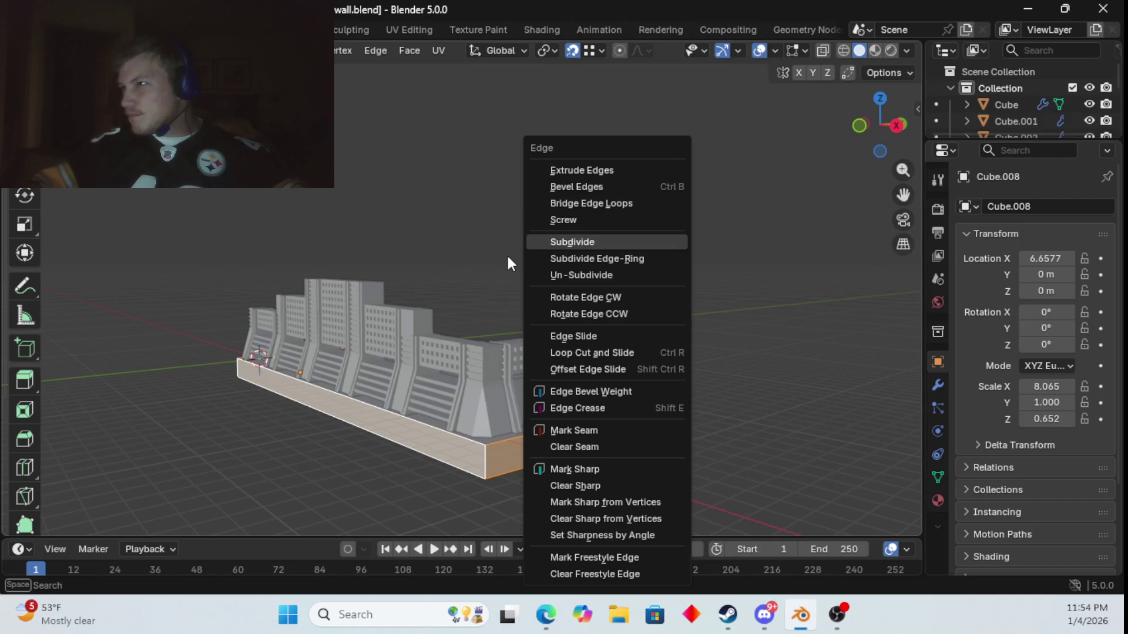
key(Escape)
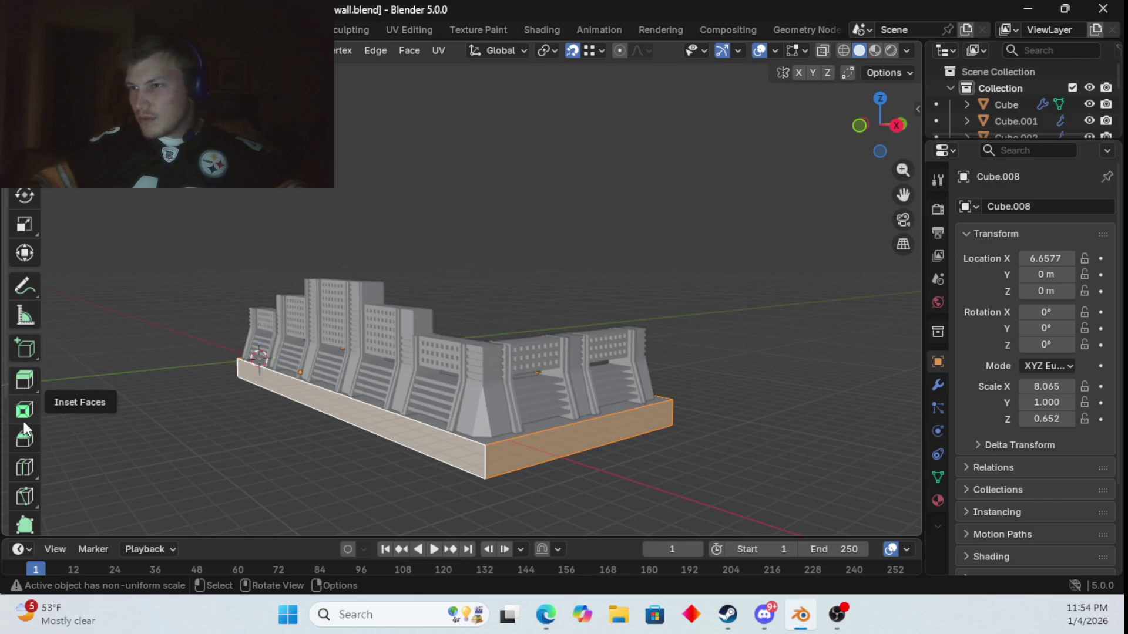
- Freely extrude the selected base faces, then try an X scale and cancel it
scroll(23, 467, down, 3)
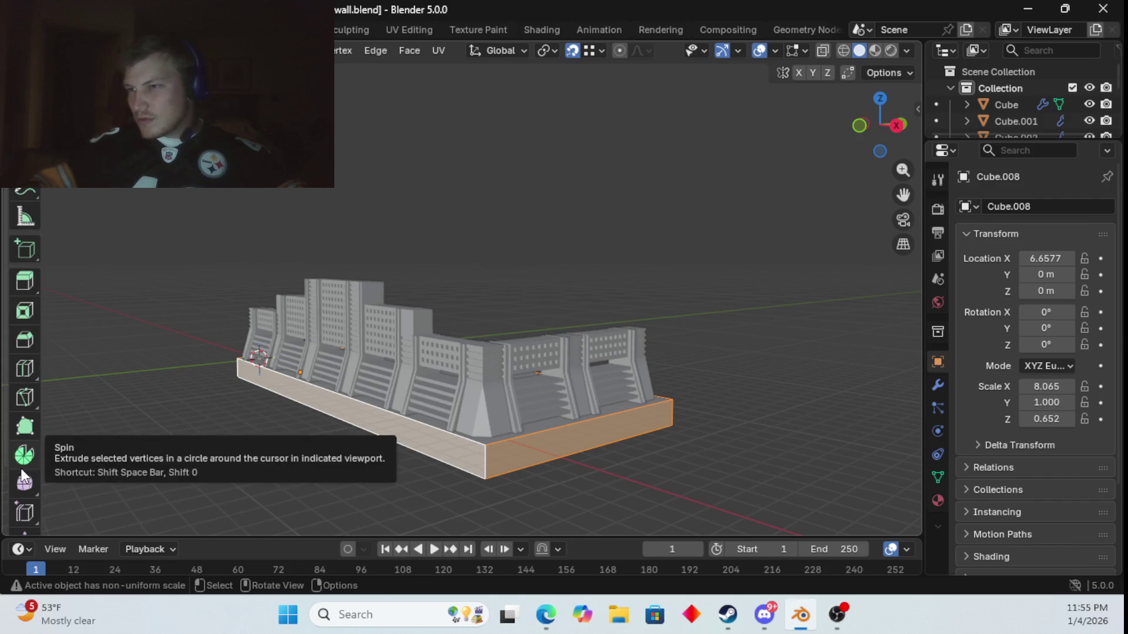
scroll(25, 485, down, 3)
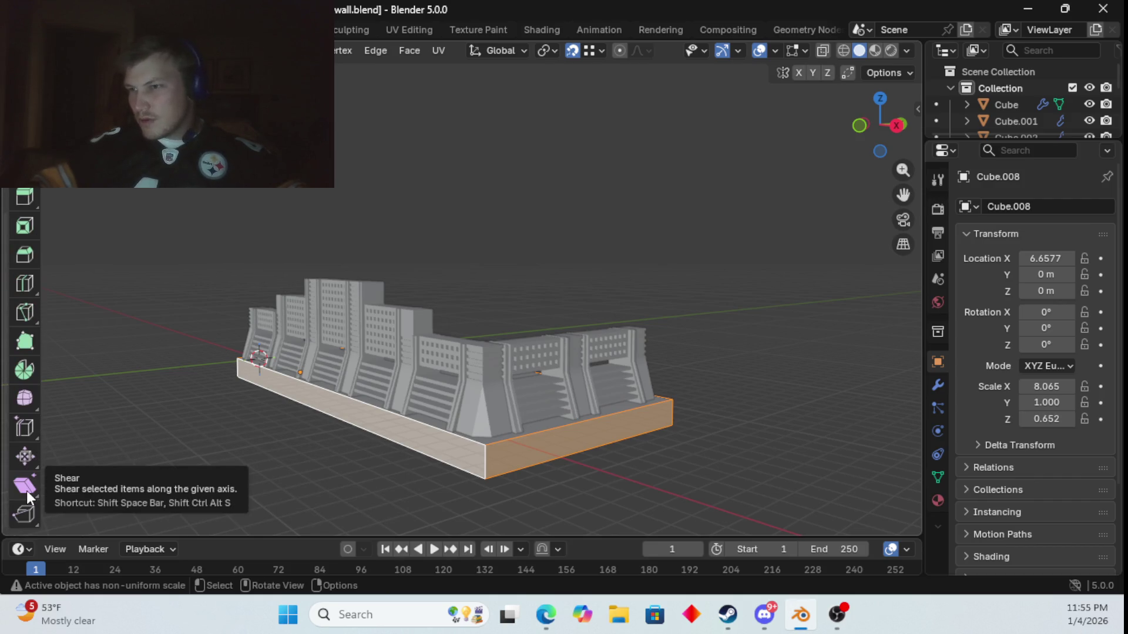
middle_drag(625, 434, 565, 520)
key(e)
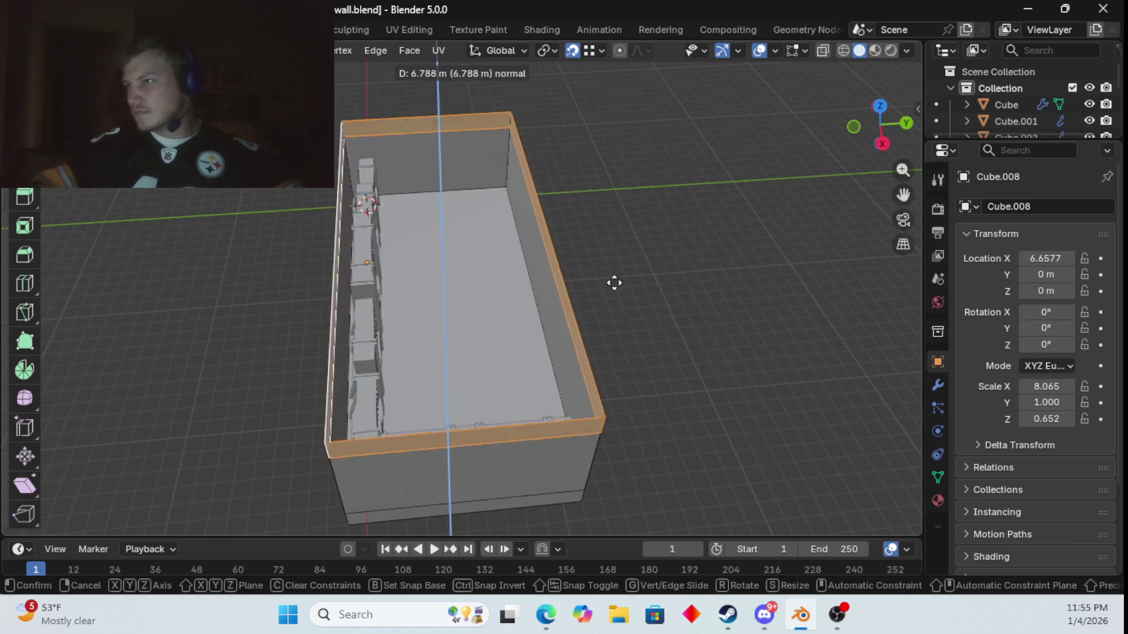
key(c)
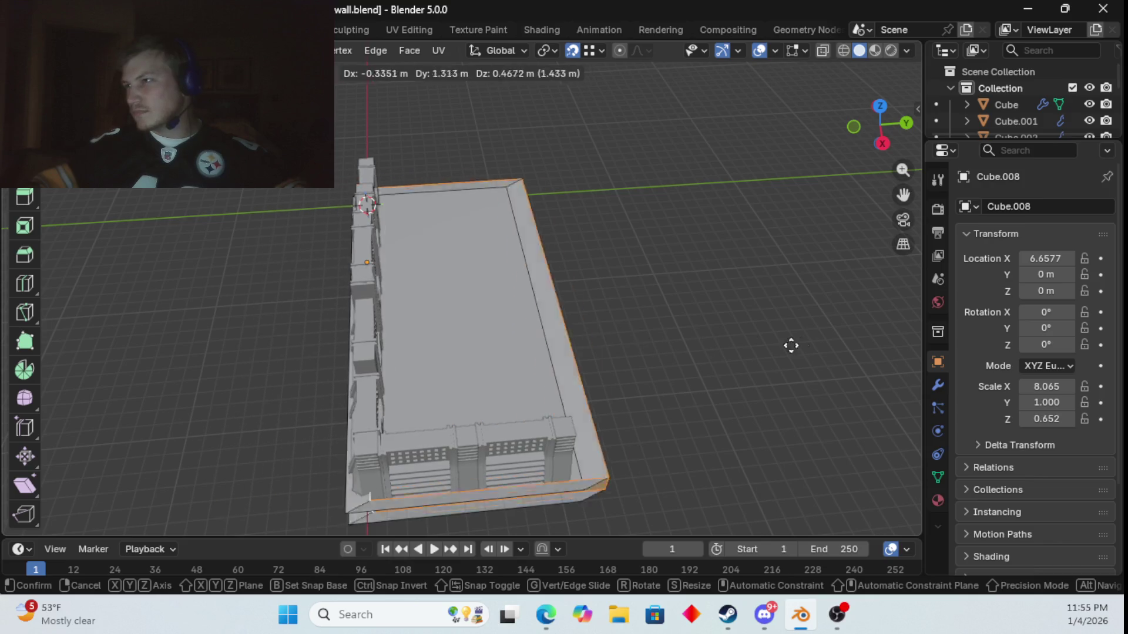
click(617, 326)
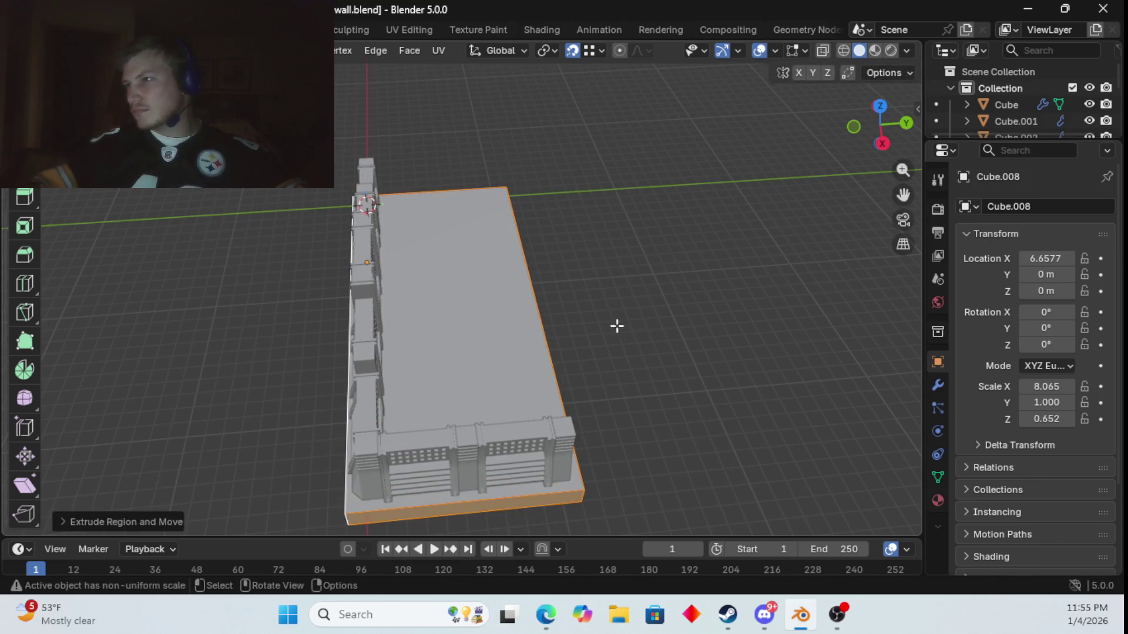
key(s)
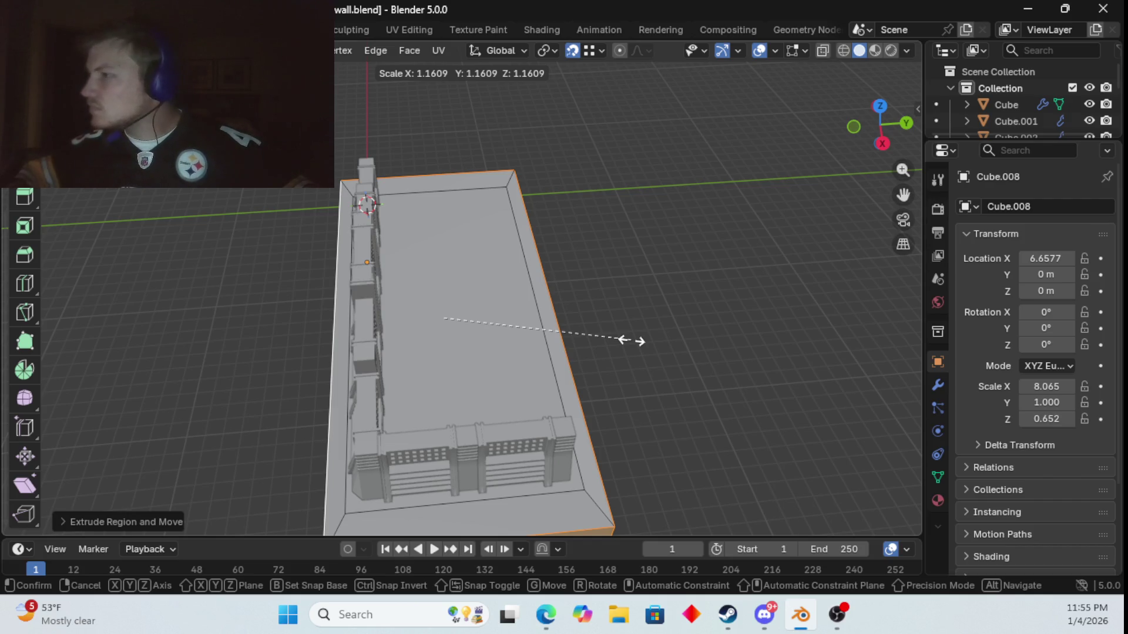
key(x)
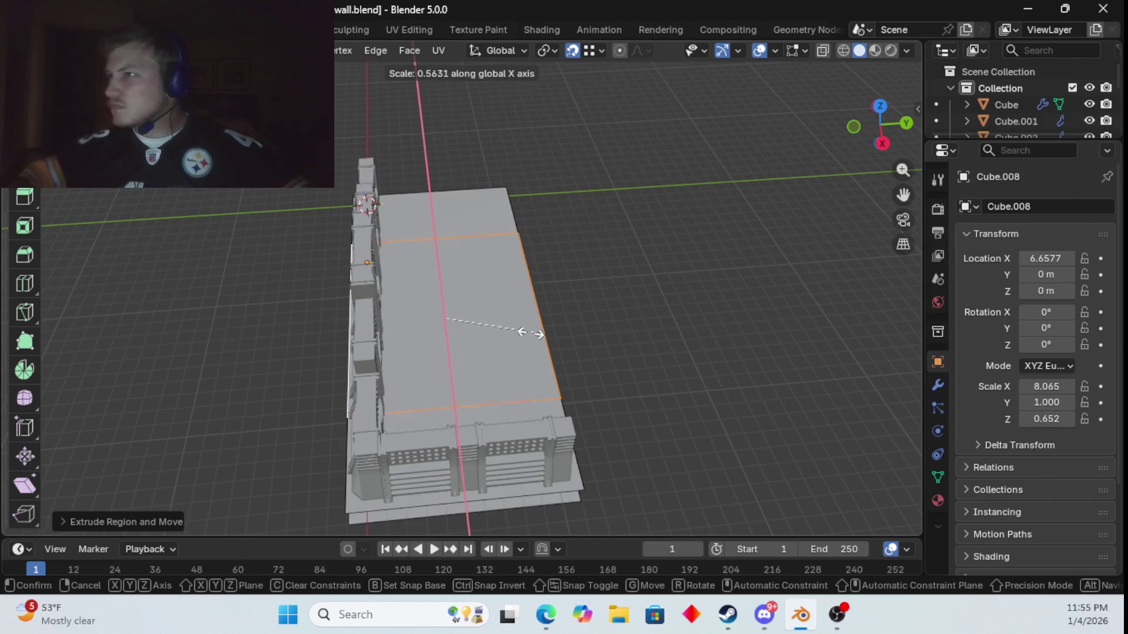
key(x)
key(x)
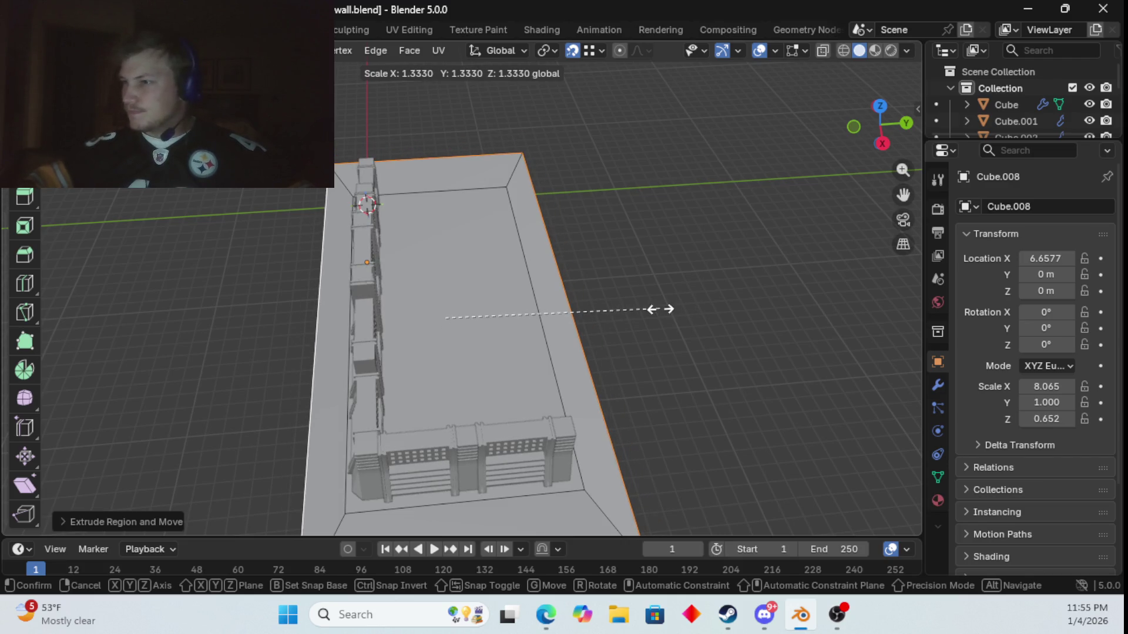
key(Escape)
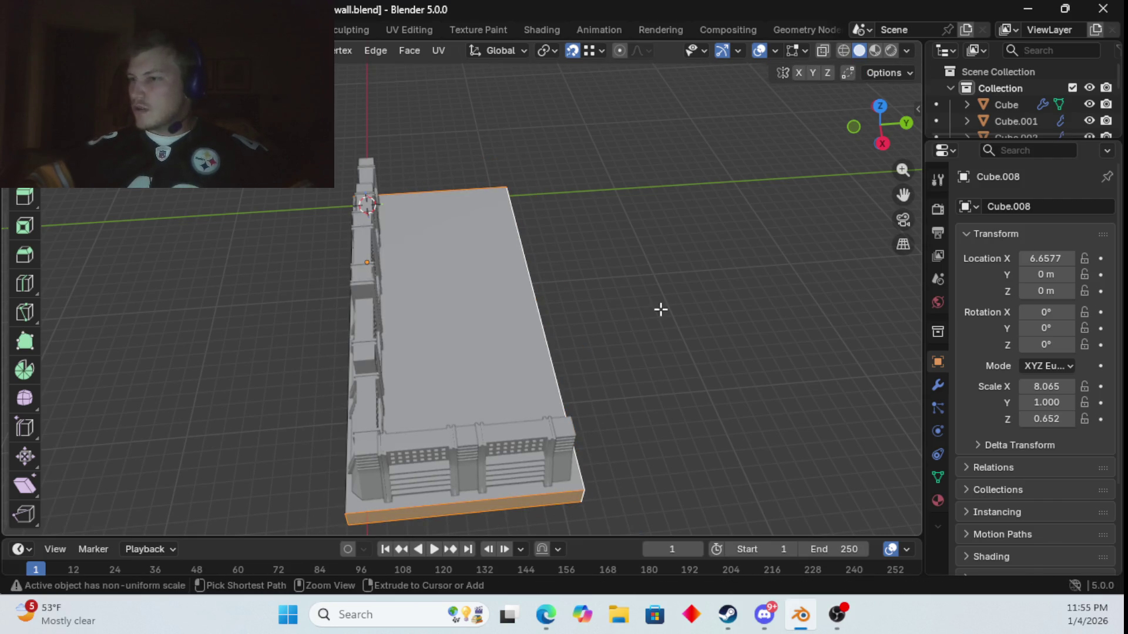
mouse_move(660, 307)
middle_down()
mouse_move(739, 249)
mouse_move(752, 196)
mouse_move(770, 257)
mouse_move(719, 244)
mouse_move(692, 267)
mouse_move(760, 405)
mouse_move(778, 372)
middle_up()
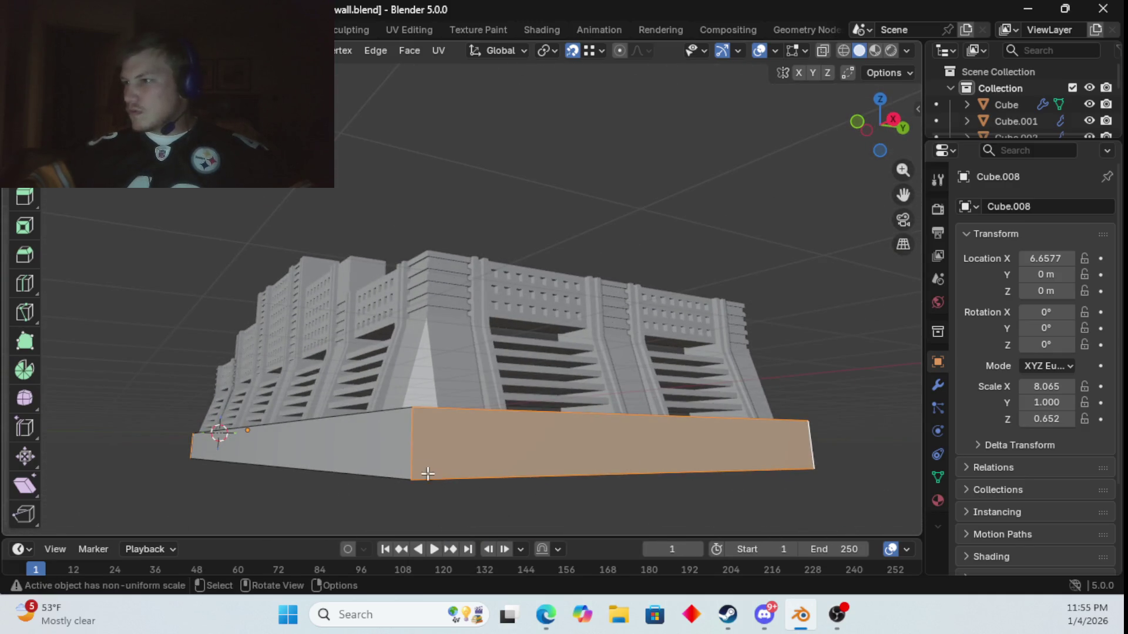
- Subdivide the whole base slab twice, then select a side band of faces to its left end
click(394, 453)
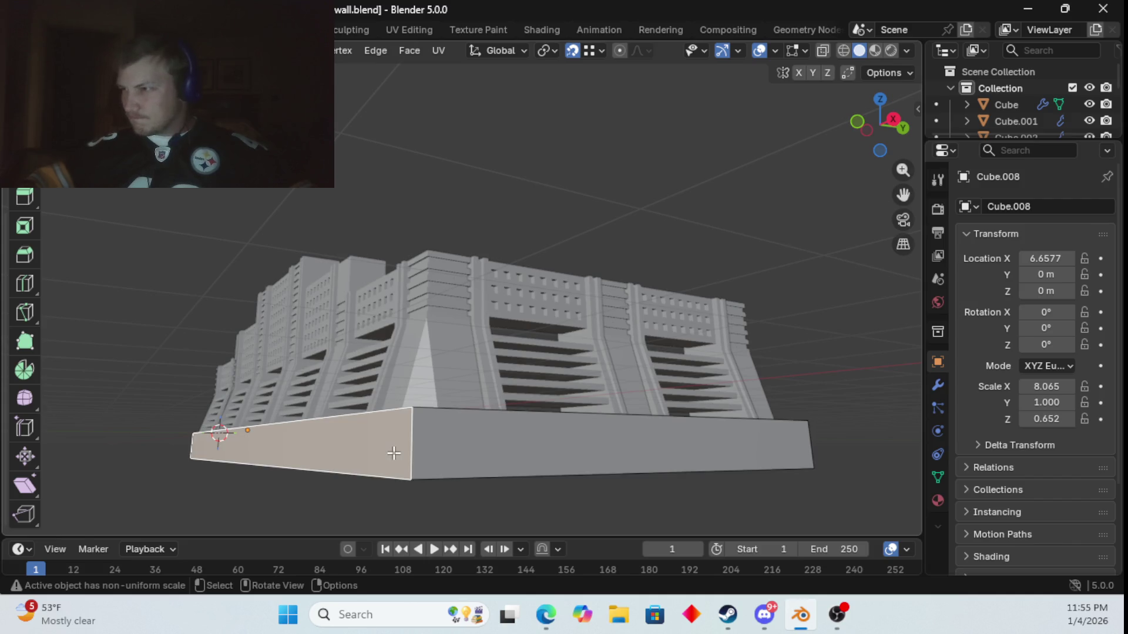
click(456, 462)
click(289, 510)
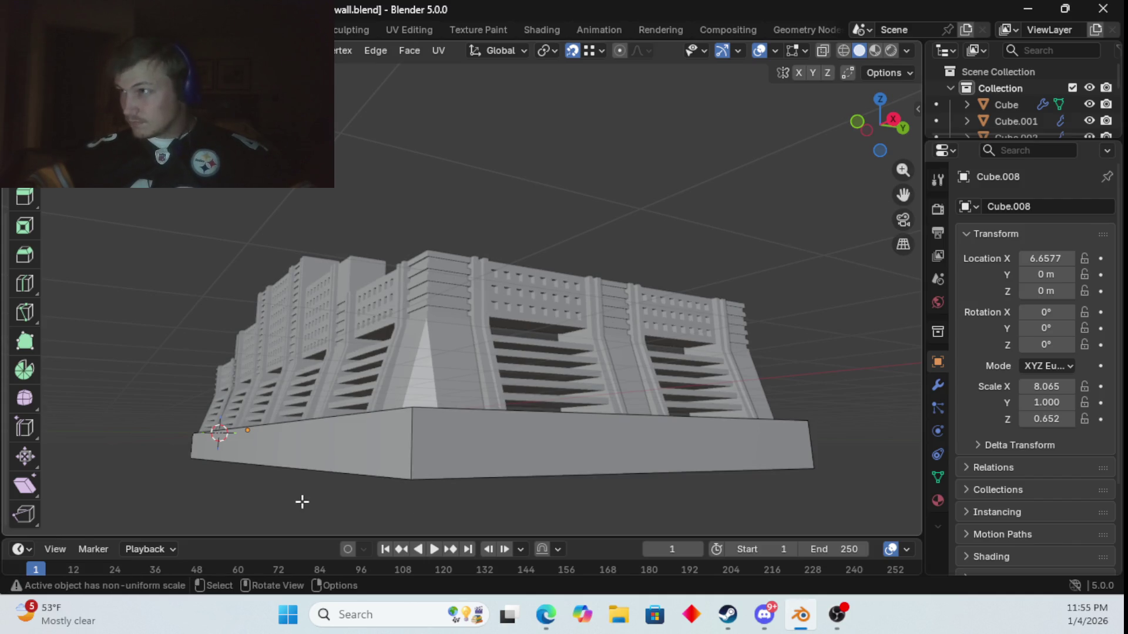
key(a)
key(ctrl+f)
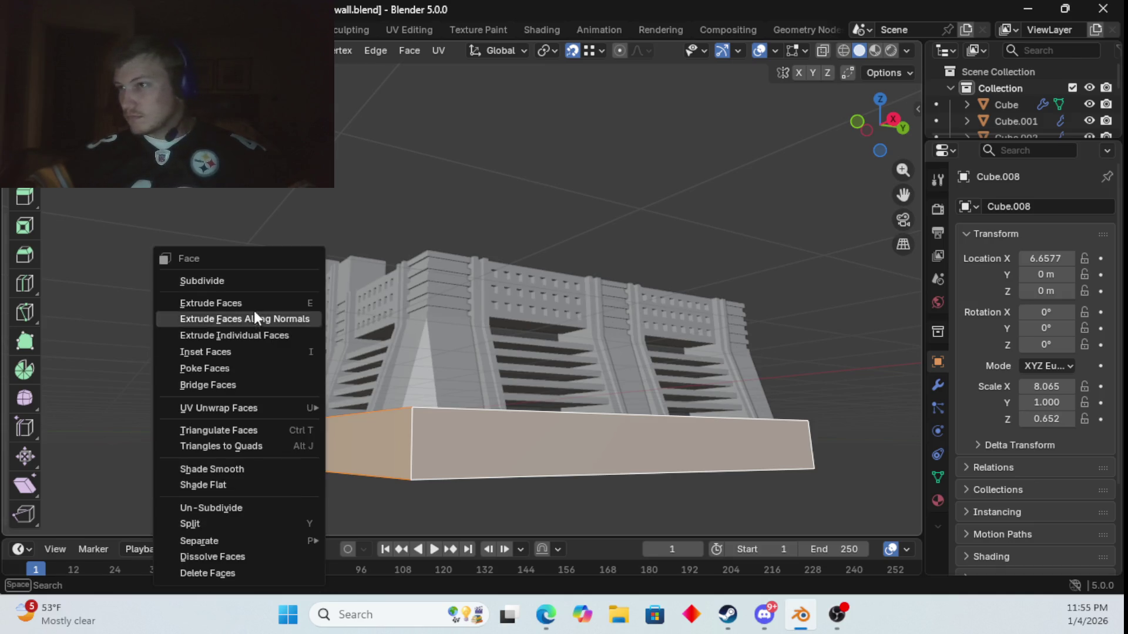
right_click(239, 275)
click(288, 281)
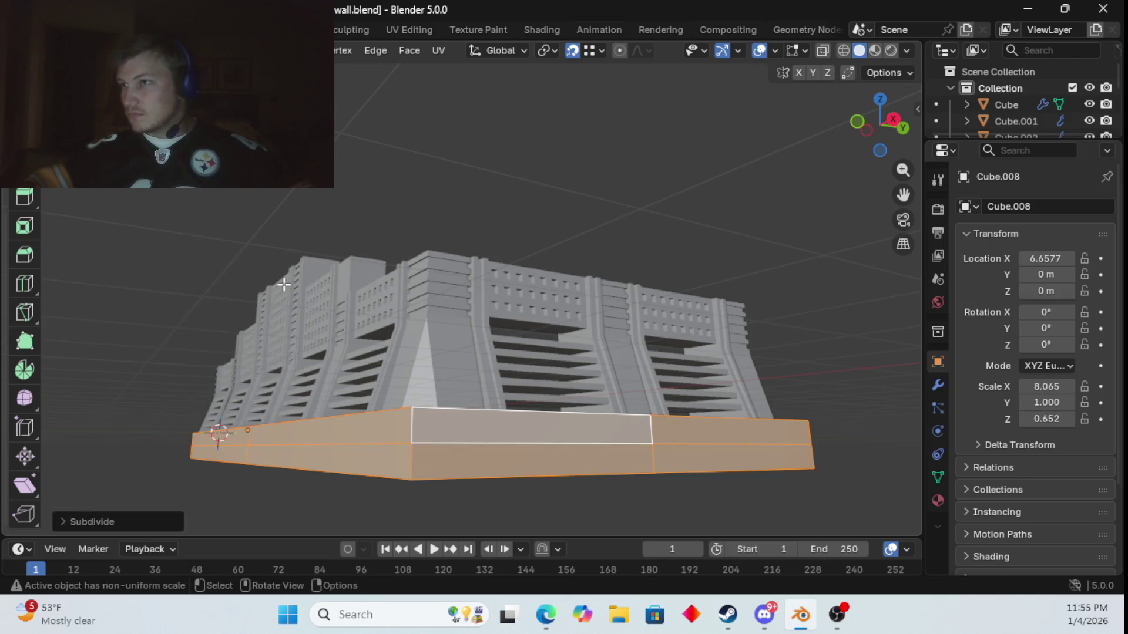
key(ctrl+f)
click(283, 285)
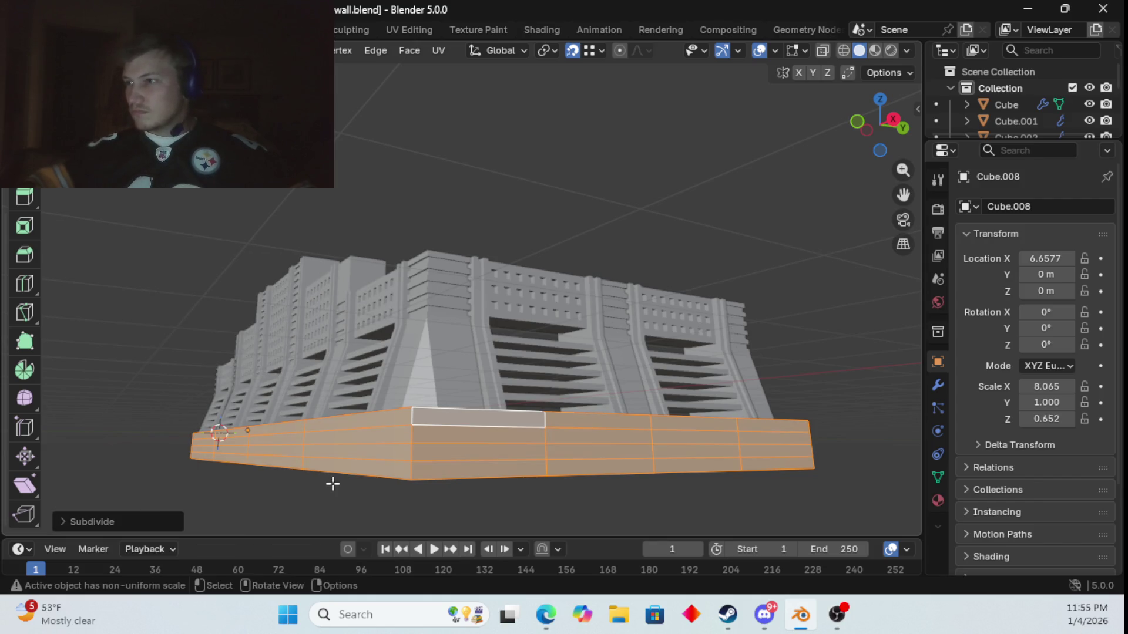
click(347, 441)
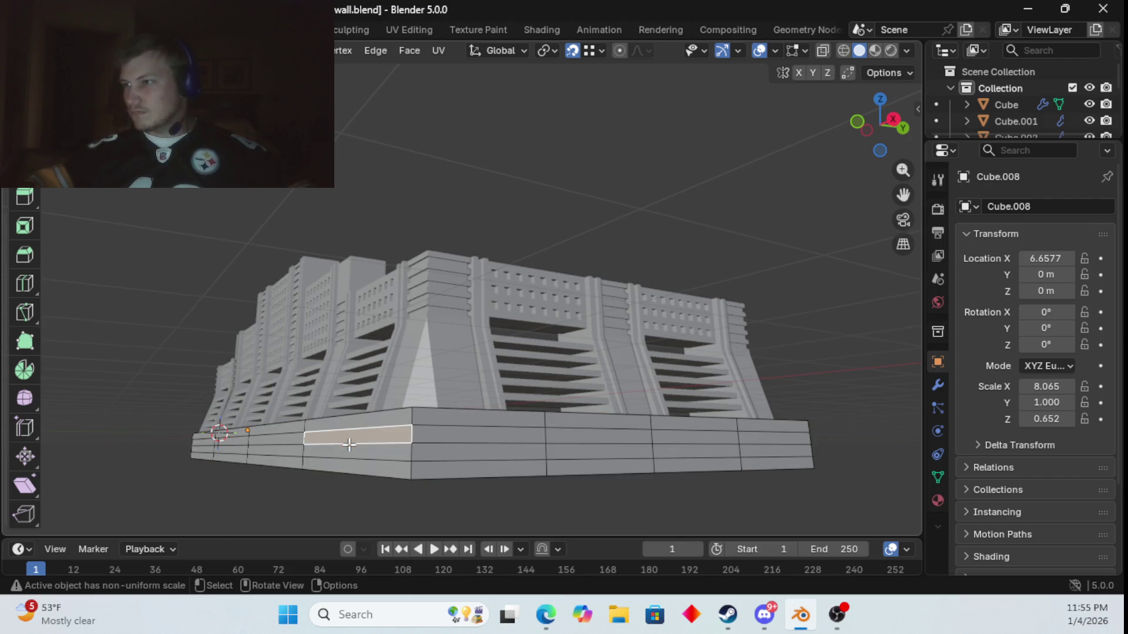
ctrl+click(202, 441)
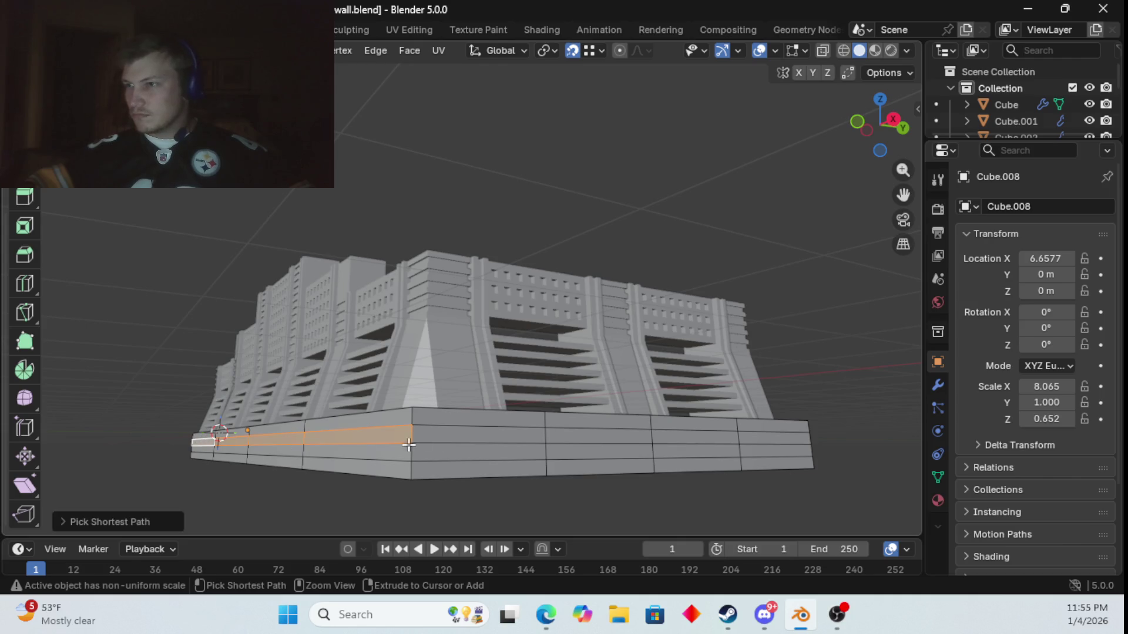
- Extend the face-loop selection around the base bands, adding the upper strip row
ctrl+click(740, 440)
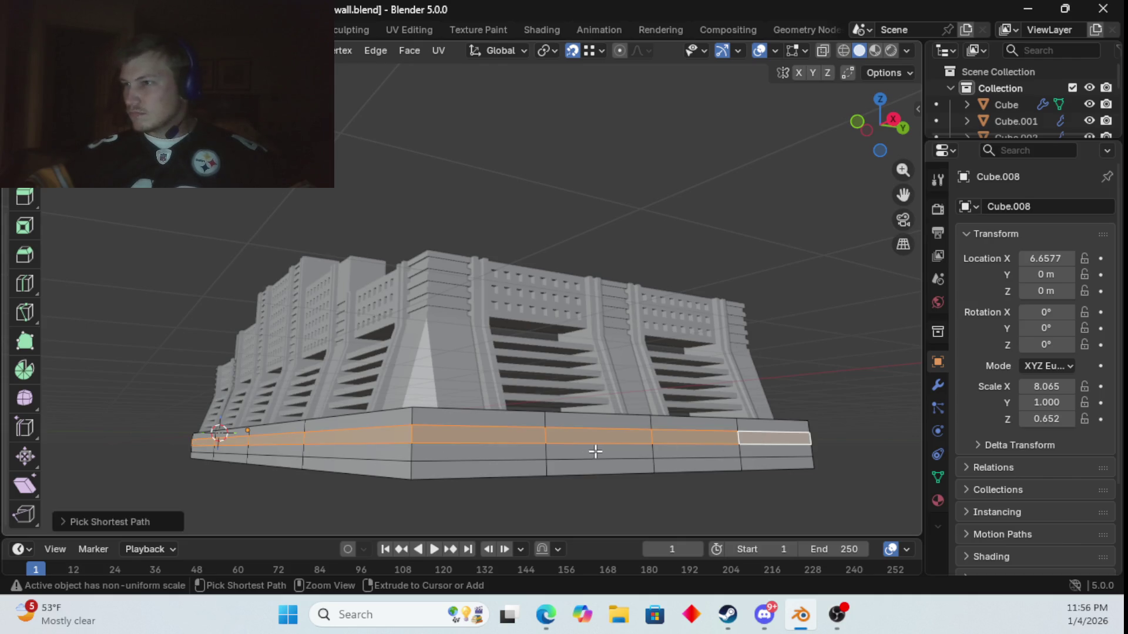
mouse_move(595, 451)
middle_down()
mouse_move(468, 456)
mouse_move(765, 451)
middle_up()
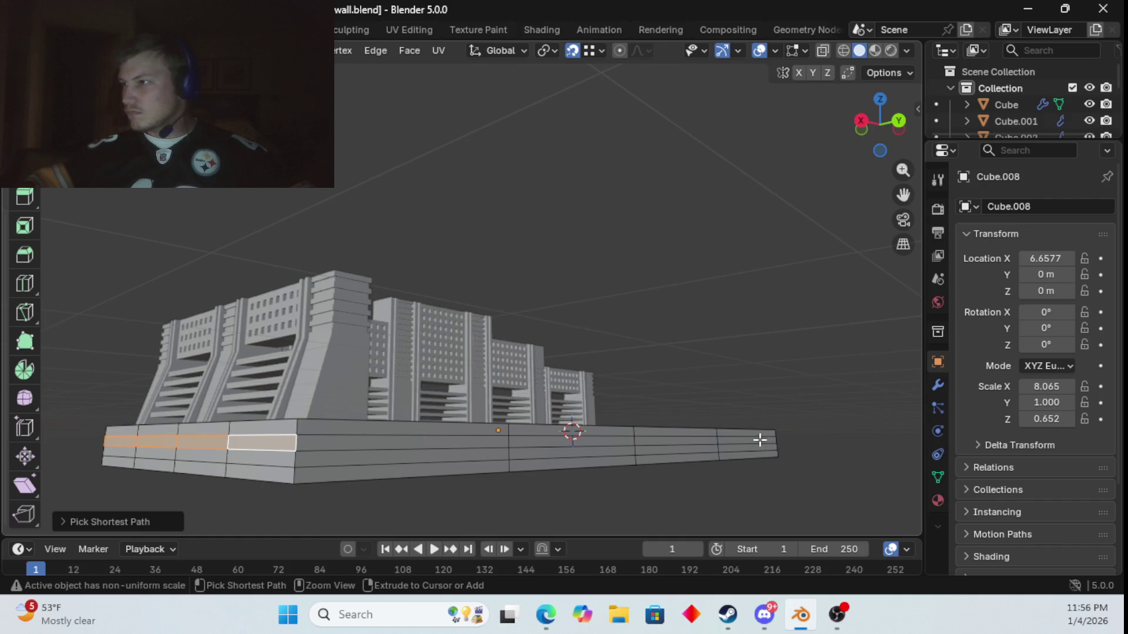
ctrl+click(760, 440)
mouse_move(569, 433)
middle_down()
mouse_move(552, 464)
mouse_move(513, 422)
mouse_move(519, 445)
mouse_move(550, 453)
middle_up()
ctrl+click(752, 320)
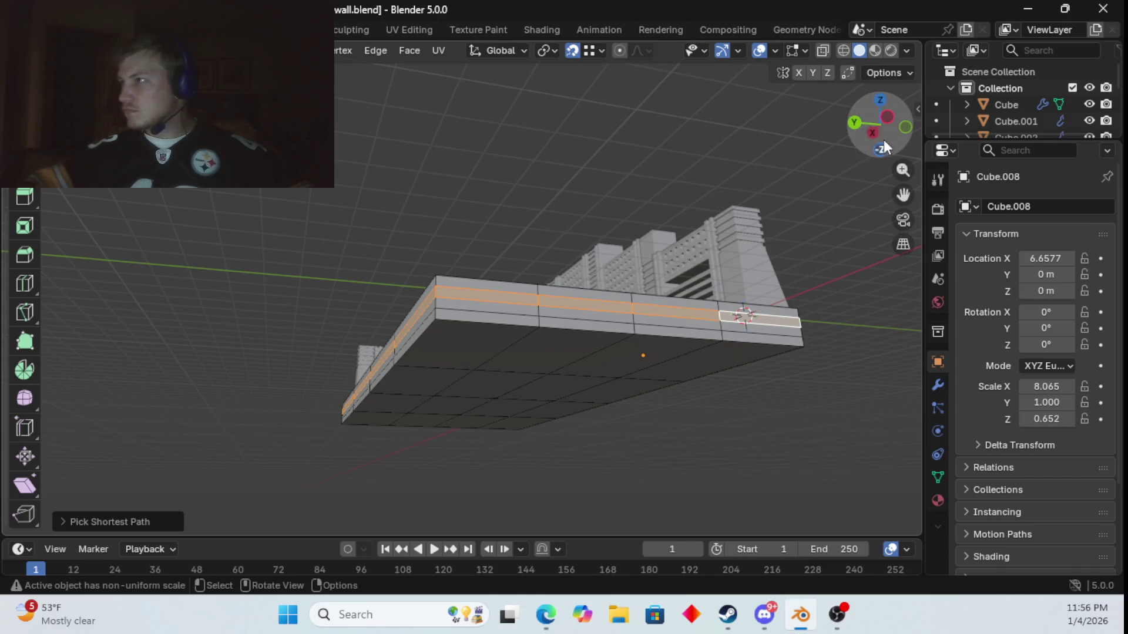
- In X-ray side view, box-select the base's lower section and scale it up about 1.01
click(886, 115)
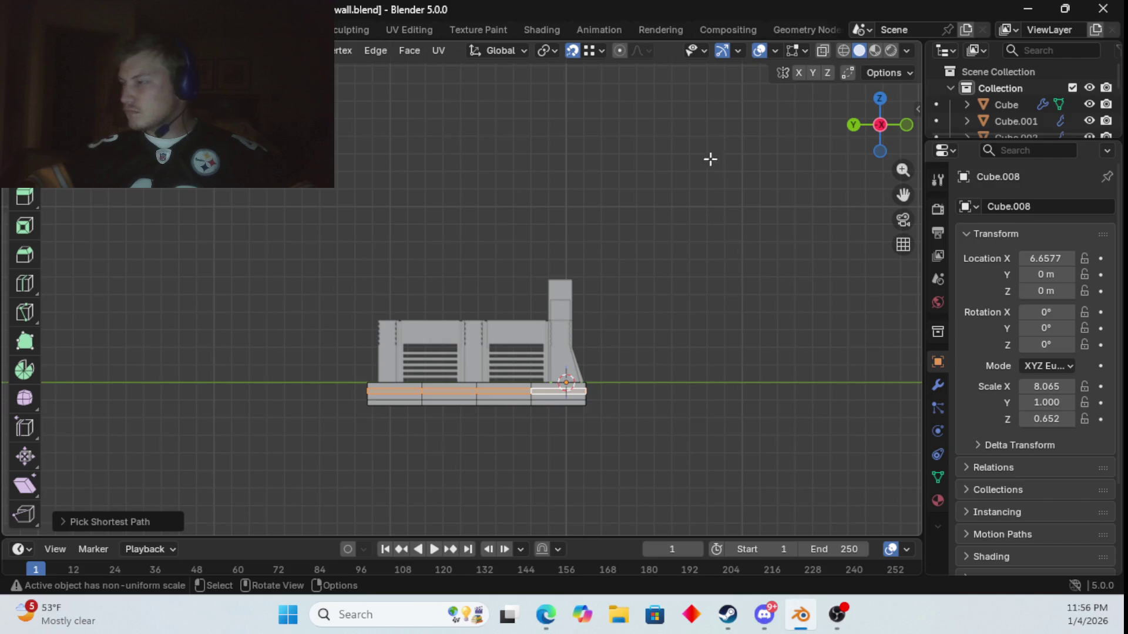
click(824, 51)
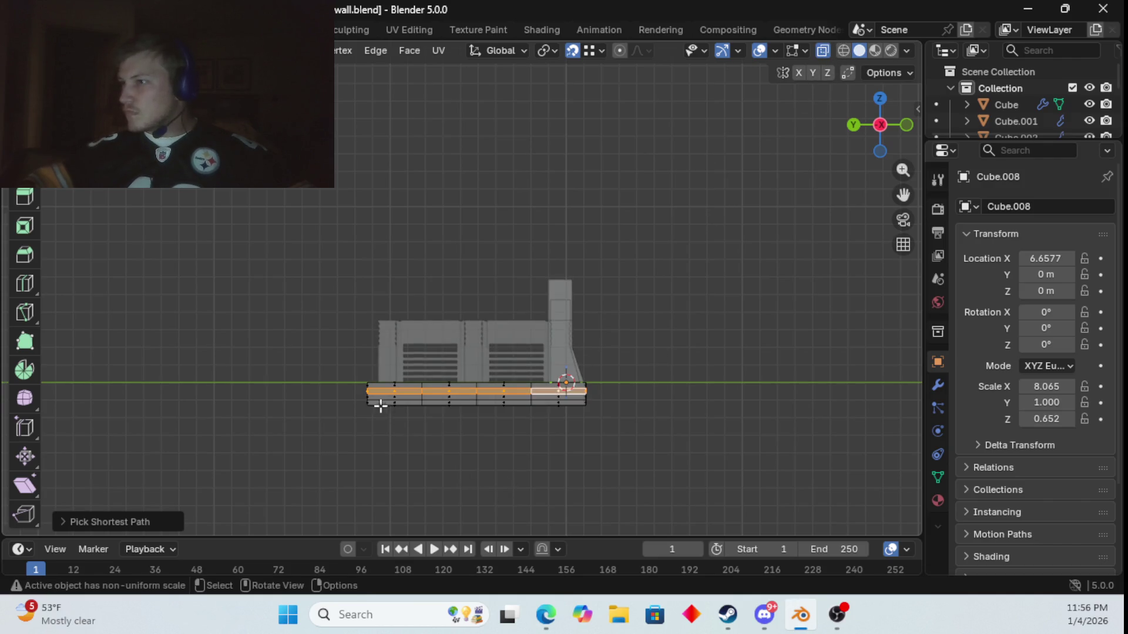
mouse_move(364, 391)
mouse_down()
mouse_move(634, 463)
mouse_move(636, 446)
mouse_up()
mouse_move(636, 447)
middle_down()
mouse_move(521, 423)
mouse_move(443, 424)
mouse_move(378, 443)
mouse_move(480, 449)
middle_up()
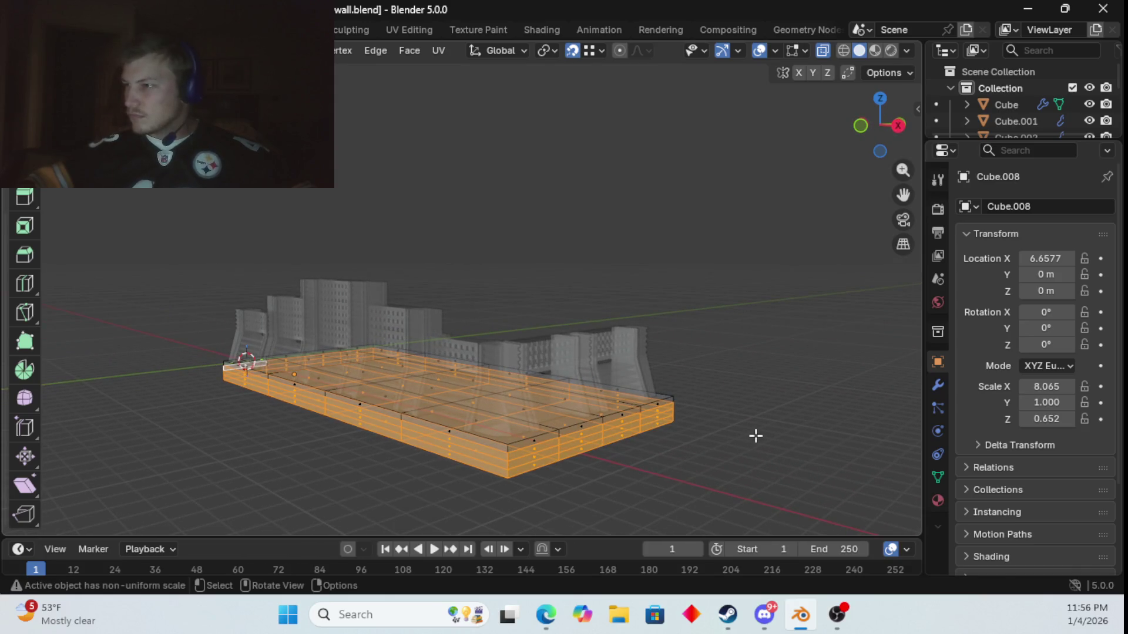
key(s)
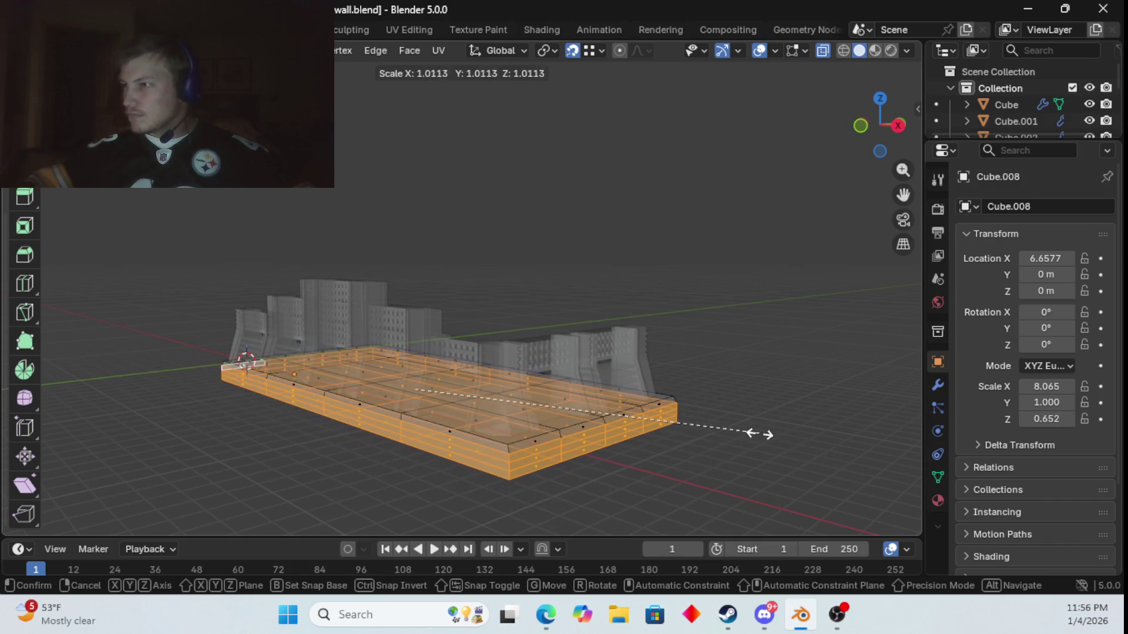
click(763, 435)
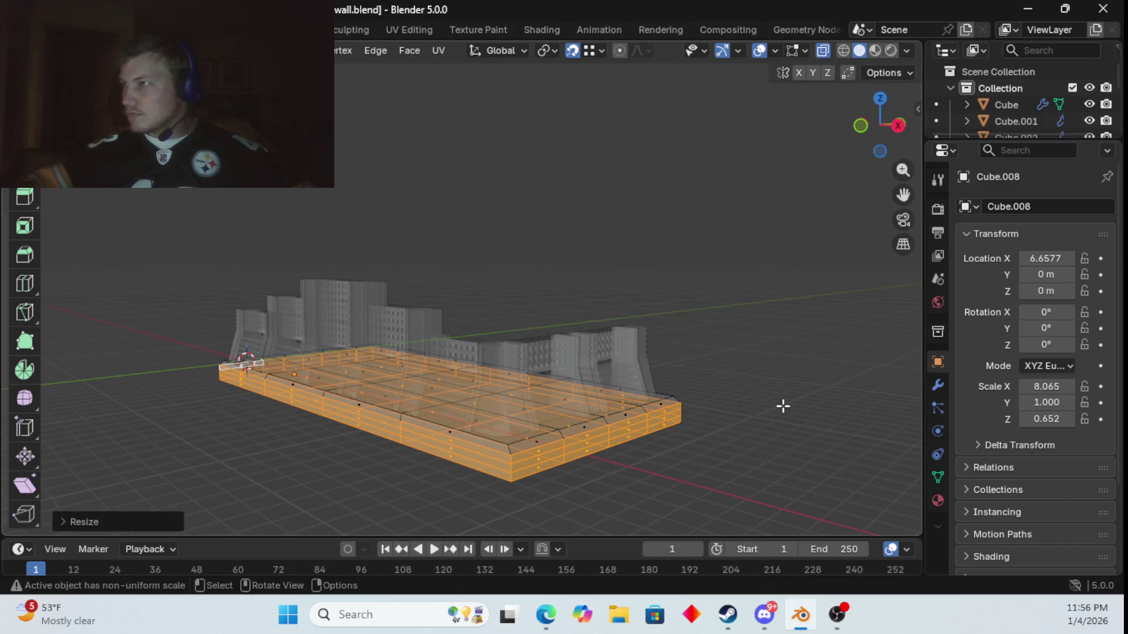
click(823, 50)
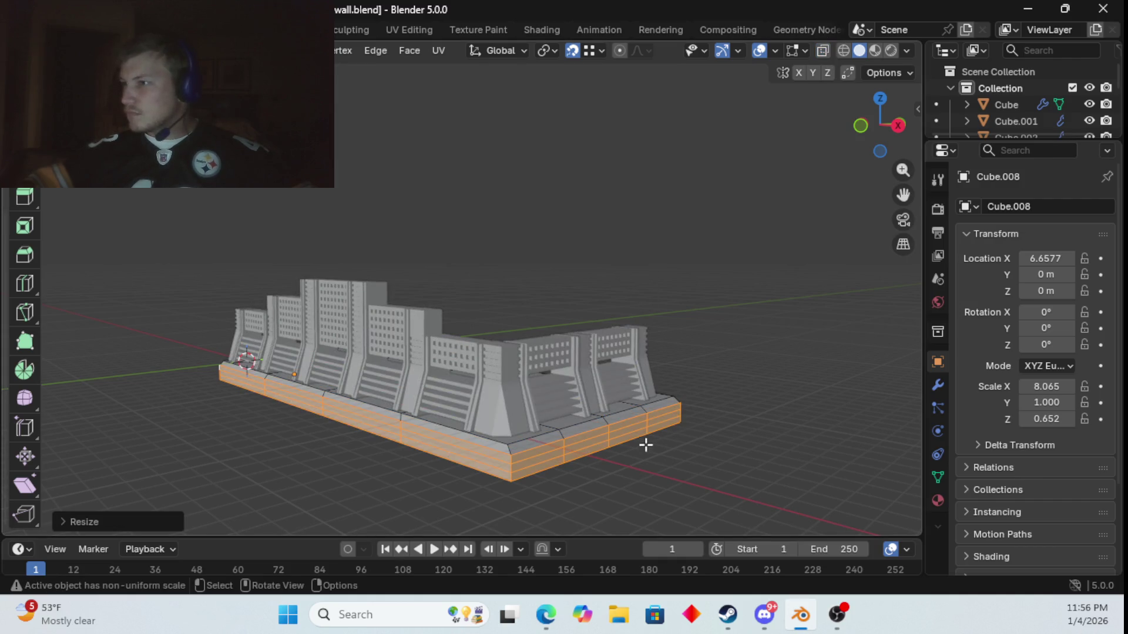
- Begin a new face selection along the base band from an angled view
mouse_move(645, 445)
middle_down()
mouse_move(700, 468)
mouse_move(720, 453)
mouse_move(720, 433)
middle_up()
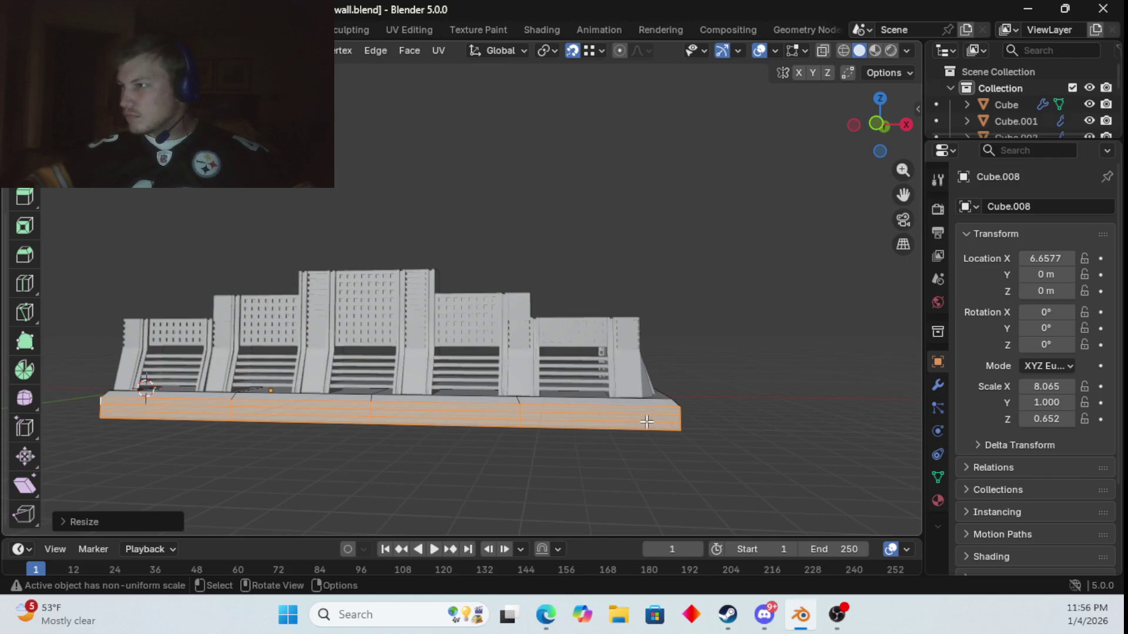
click(646, 421)
mouse_move(646, 422)
middle_down()
mouse_move(511, 420)
mouse_move(611, 411)
mouse_move(128, 443)
middle_up()
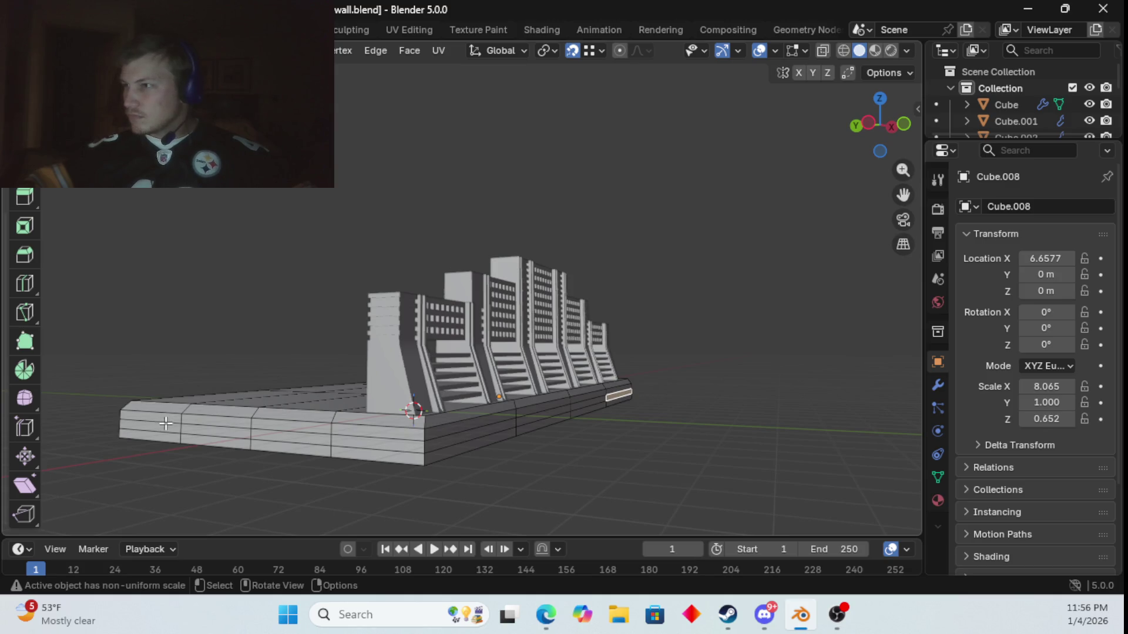
ctrl+click(162, 428)
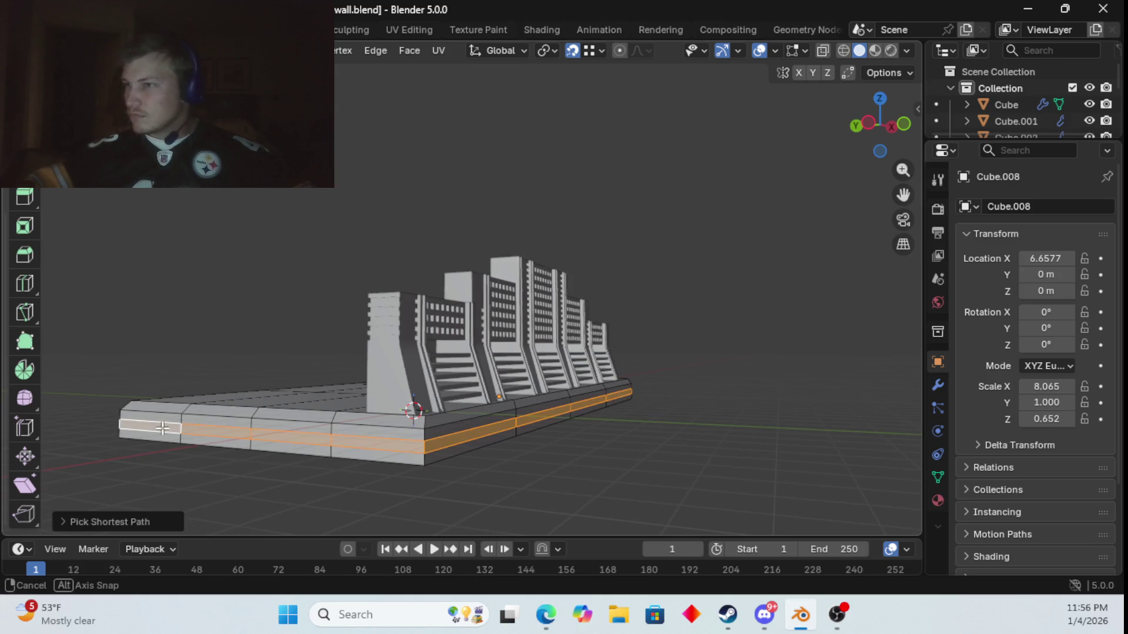
- Select the front, side and end band faces of the base platform
key(ctrl+KP_1)
ctrl+click(267, 412)
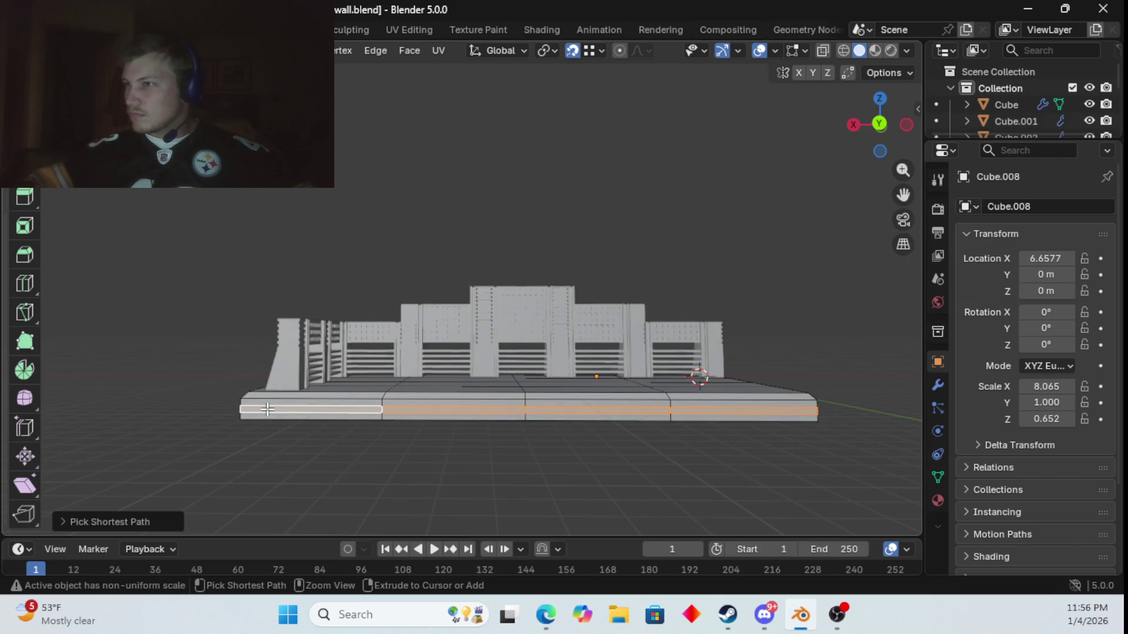
mouse_move(267, 412)
middle_down()
mouse_move(293, 428)
mouse_move(252, 435)
mouse_move(440, 412)
middle_up()
ctrl+click(253, 426)
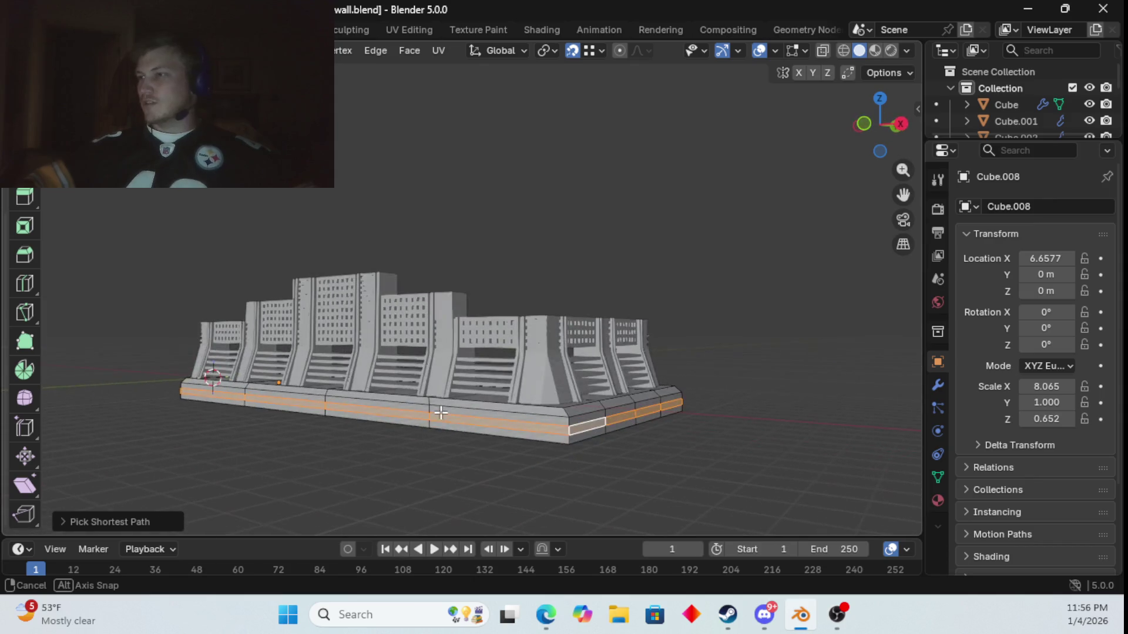
ctrl+click(226, 403)
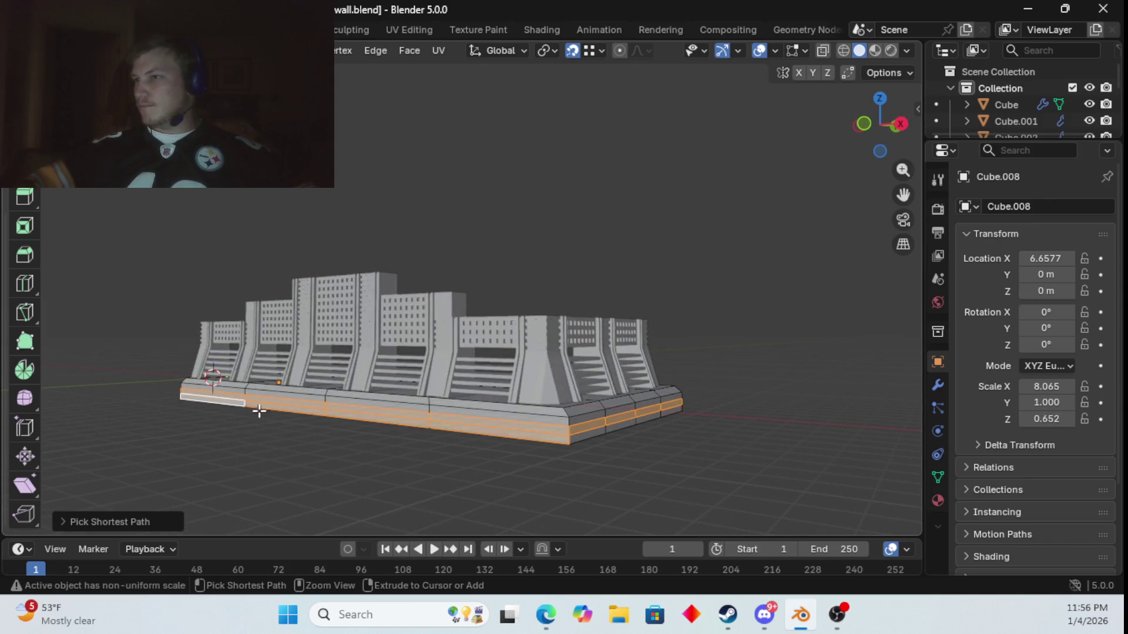
ctrl+click(675, 413)
mouse_move(695, 420)
middle_down()
mouse_move(531, 390)
mouse_move(497, 370)
middle_up()
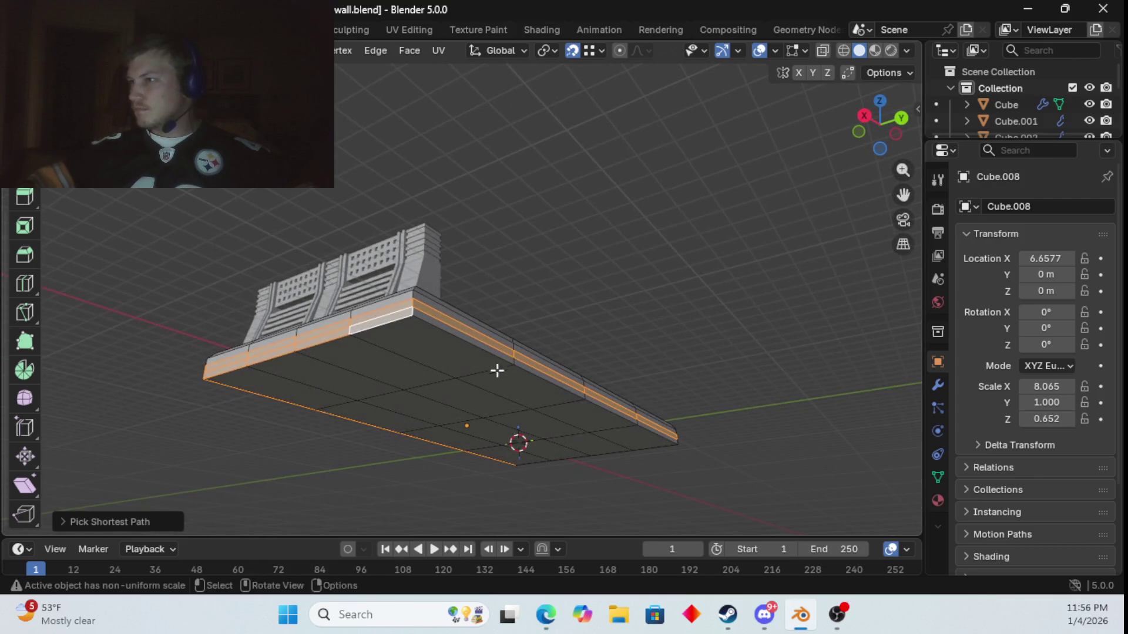
ctrl+click(664, 434)
mouse_move(667, 435)
middle_down()
mouse_move(443, 420)
mouse_move(469, 417)
middle_up()
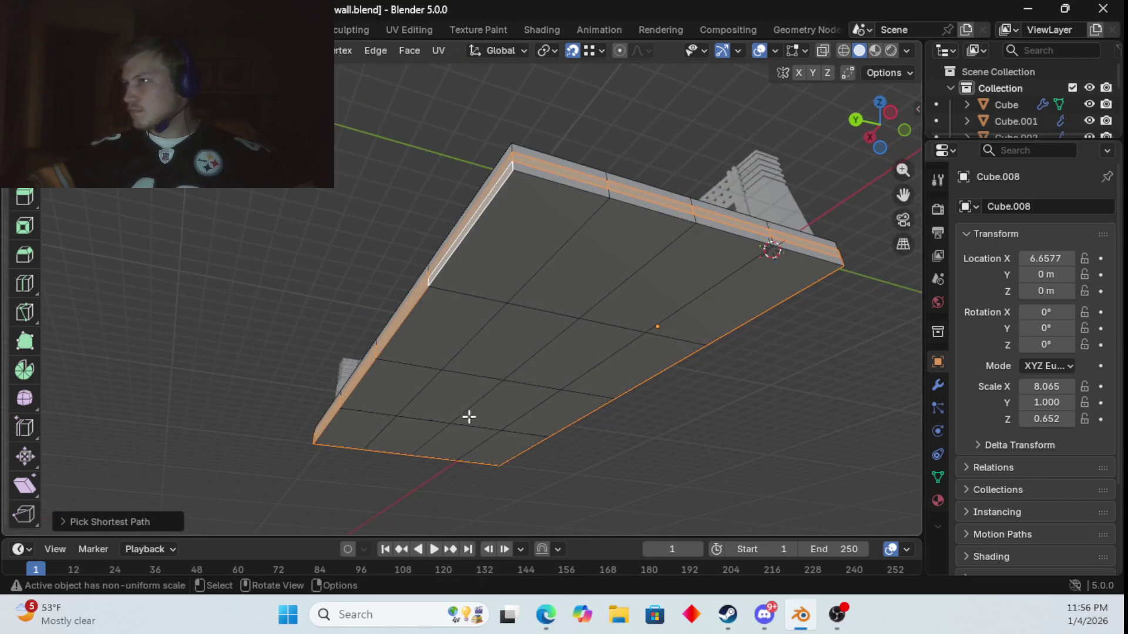
ctrl+click(799, 247)
- Box-select the grid of bottom faces on the base underside
key(b)
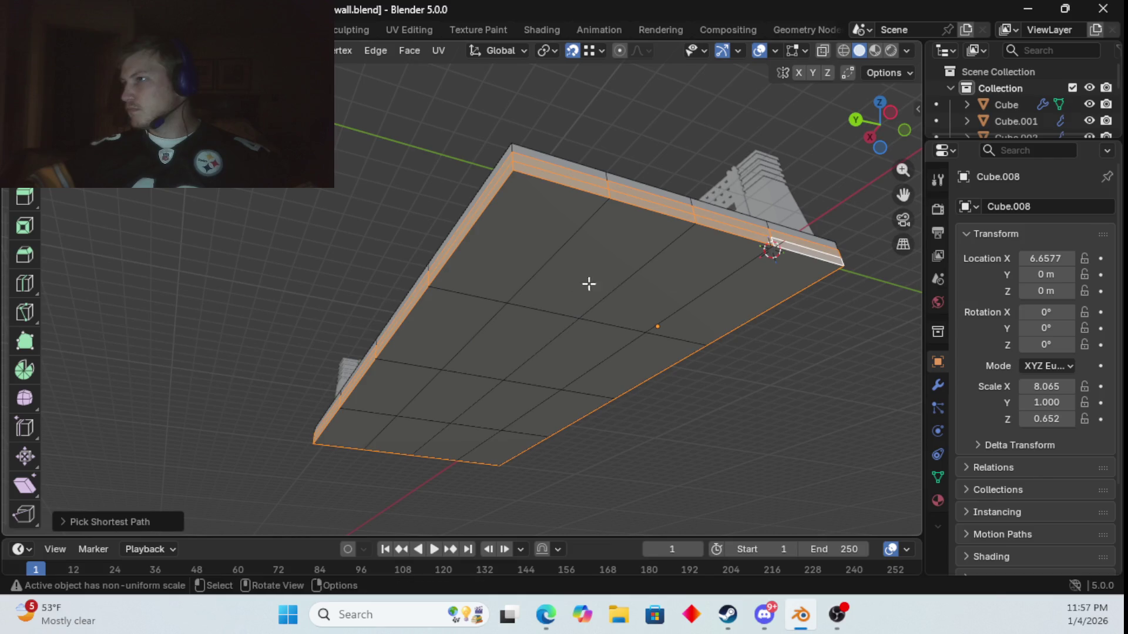
drag(474, 278, 644, 374)
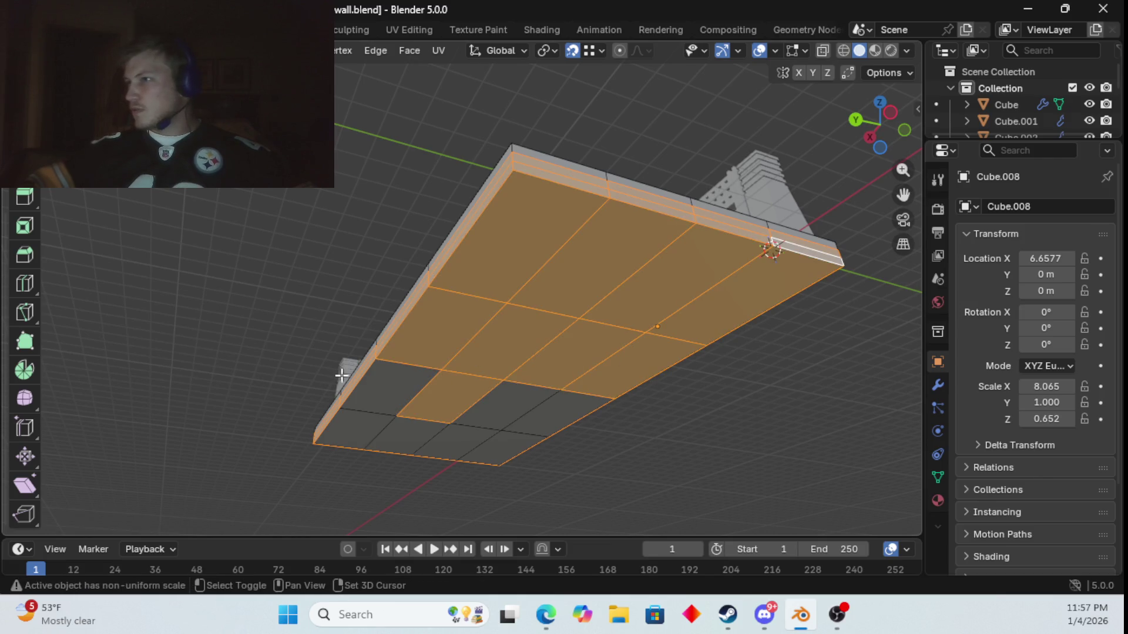
key(b)
mouse_move(378, 386)
mouse_down()
mouse_move(544, 446)
mouse_move(524, 440)
mouse_move(529, 450)
mouse_up()
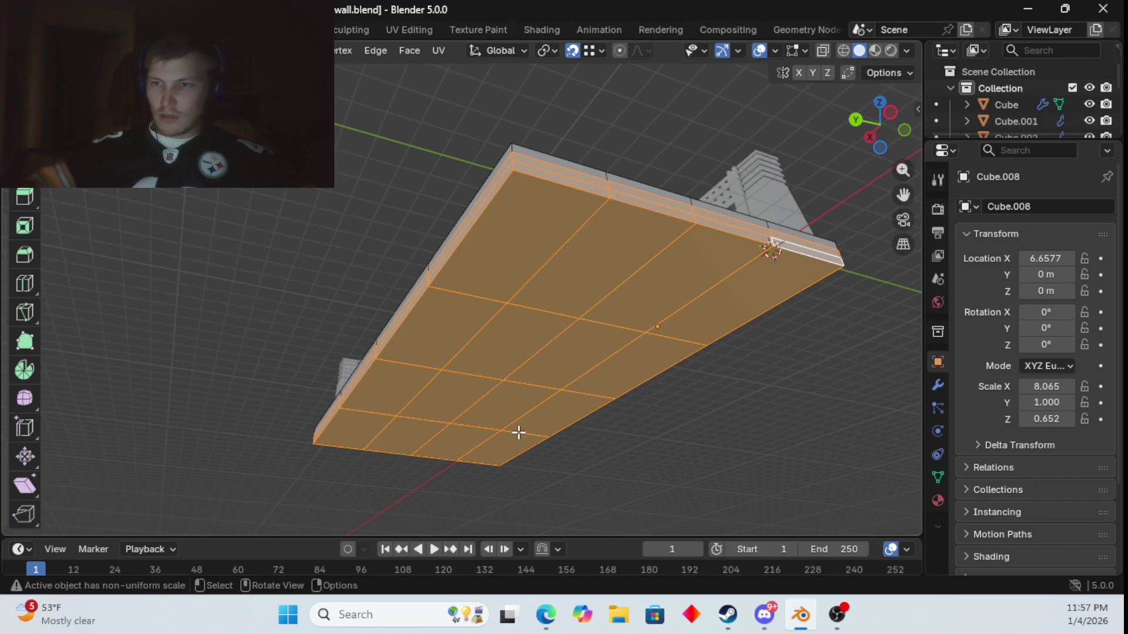
mouse_move(518, 433)
middle_down()
mouse_move(581, 483)
mouse_move(632, 499)
mouse_move(662, 493)
middle_up()
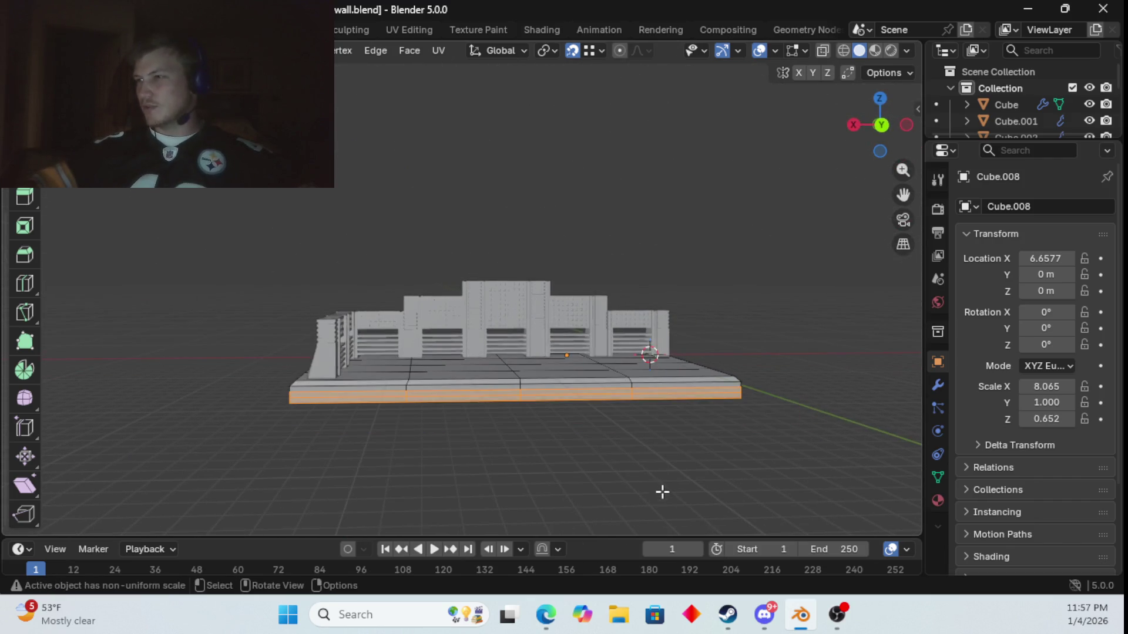
- Scale the selected lower base faces slightly so the side steps out
scroll(710, 402, up, 2)
scroll(676, 403, up, 2)
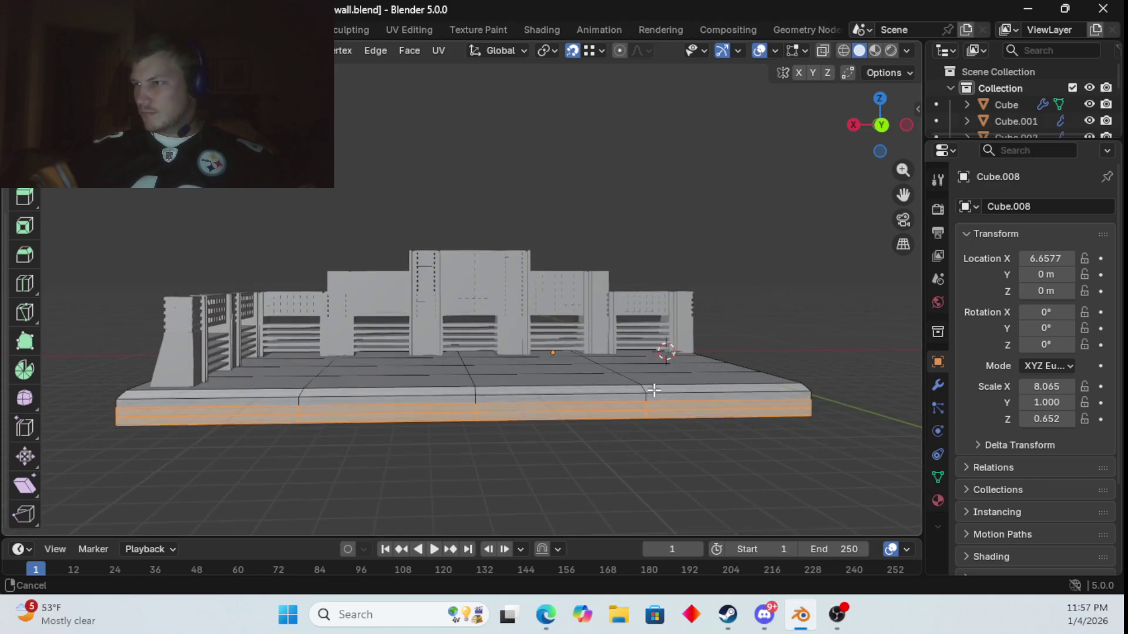
mouse_move(702, 401)
middle_down()
mouse_move(764, 393)
mouse_move(818, 409)
middle_up()
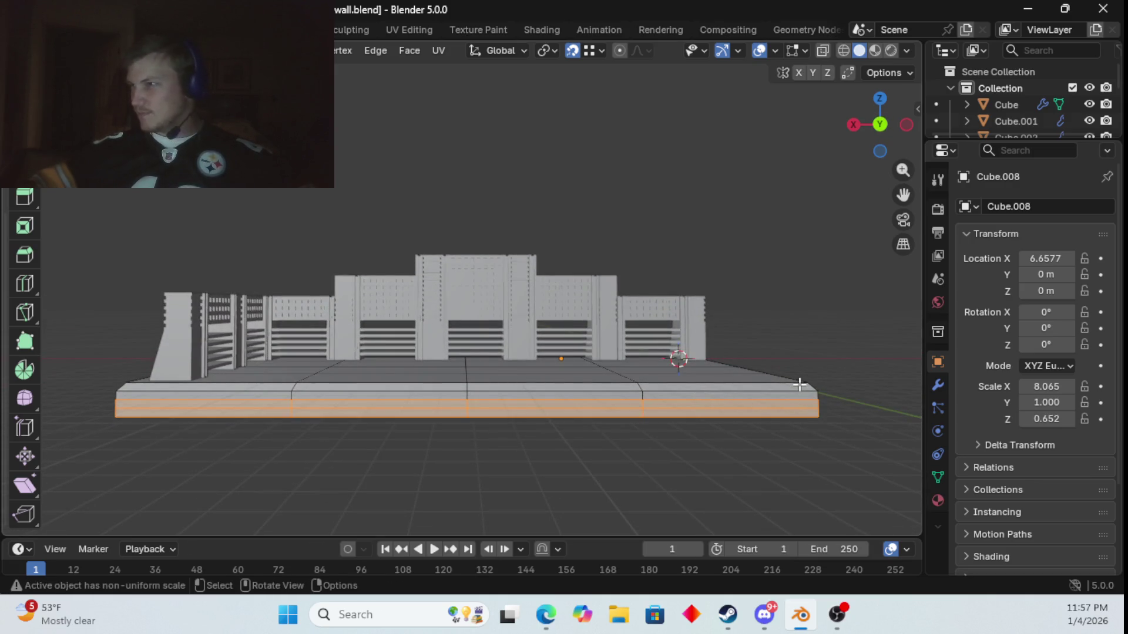
key(l)
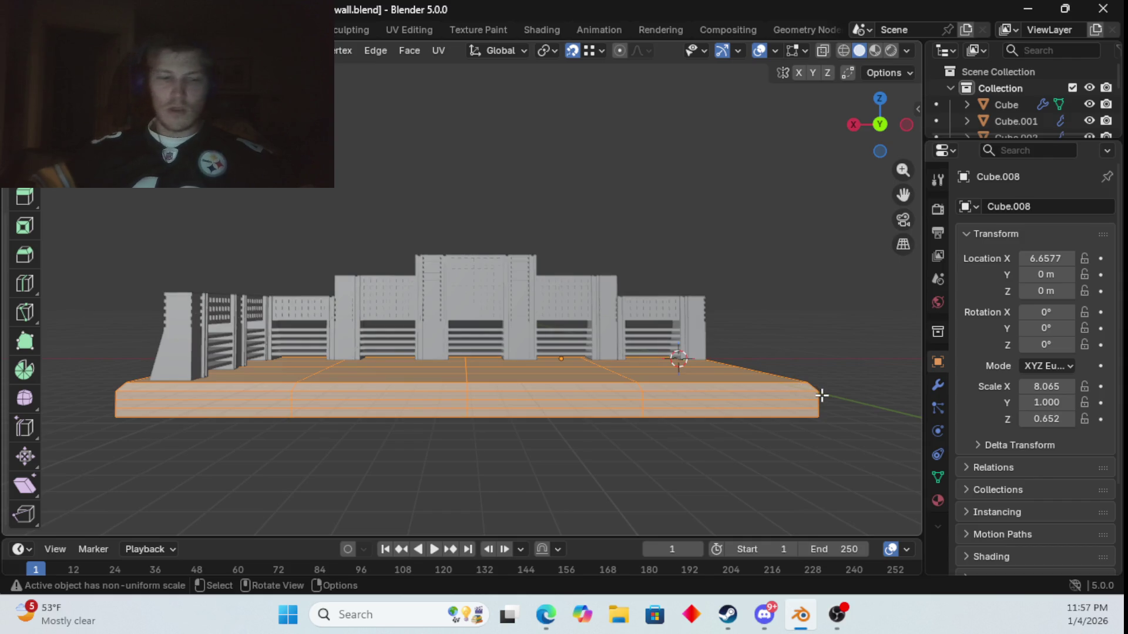
key(ctrl+z)
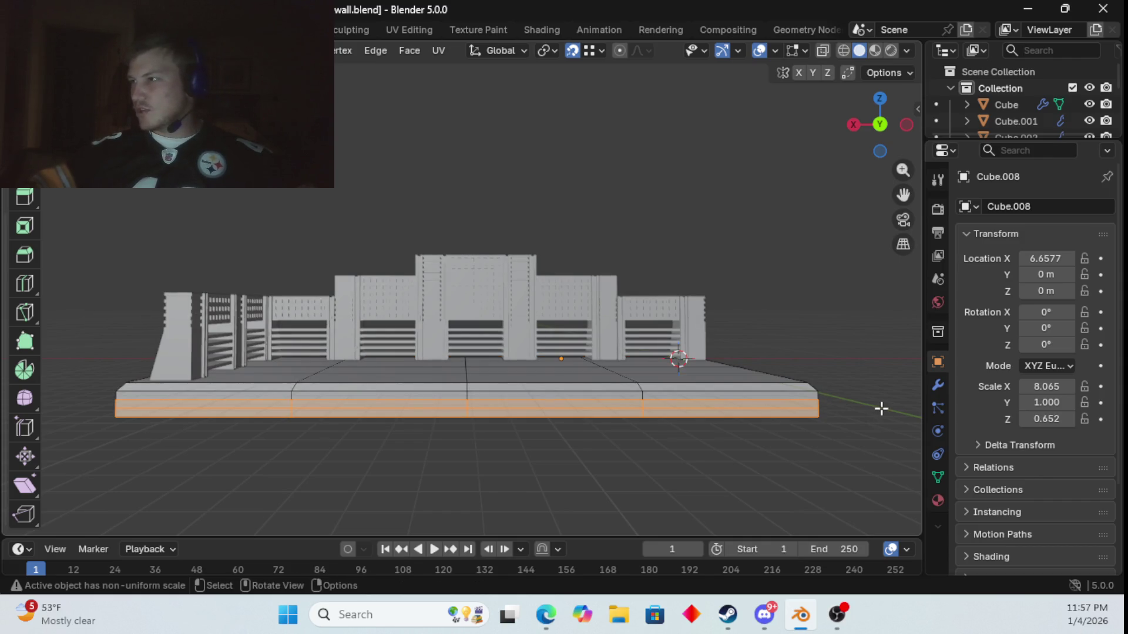
key(s)
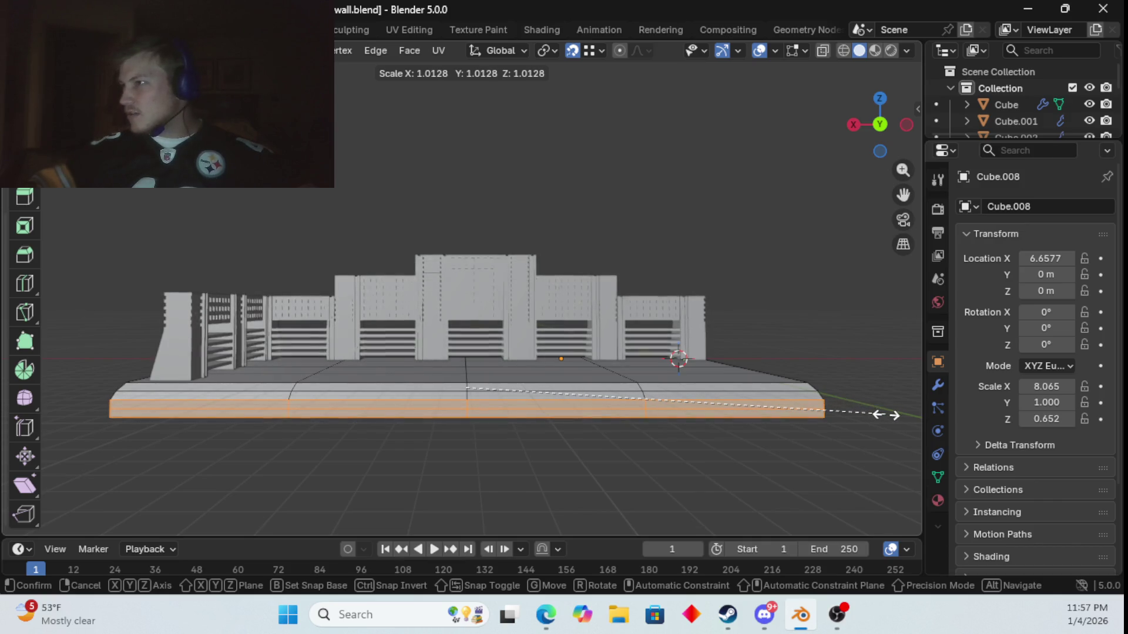
click(873, 411)
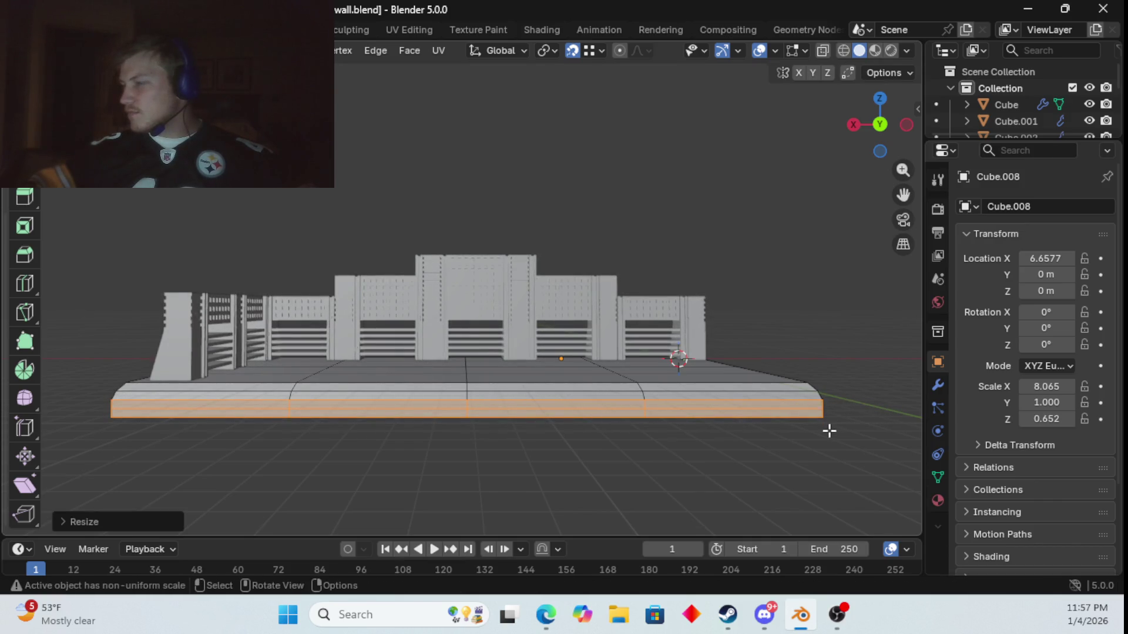
- Resize the base faces once more, clear the selection and return to Object Mode
mouse_move(829, 431)
middle_down()
mouse_move(795, 411)
mouse_move(694, 424)
mouse_move(536, 407)
mouse_move(479, 420)
middle_up()
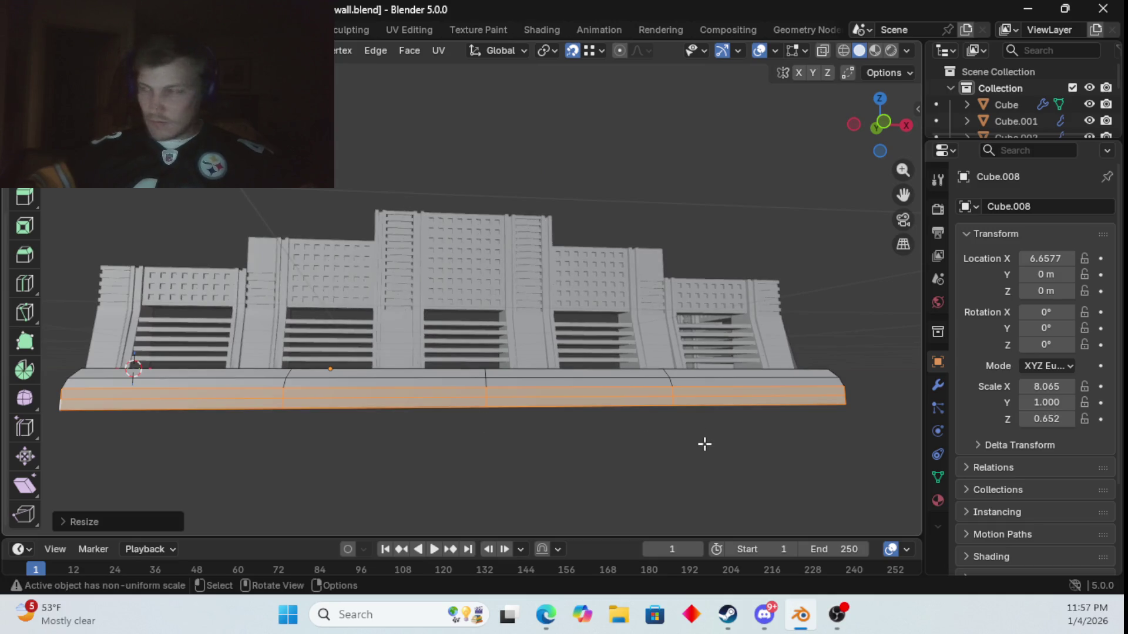
key(s)
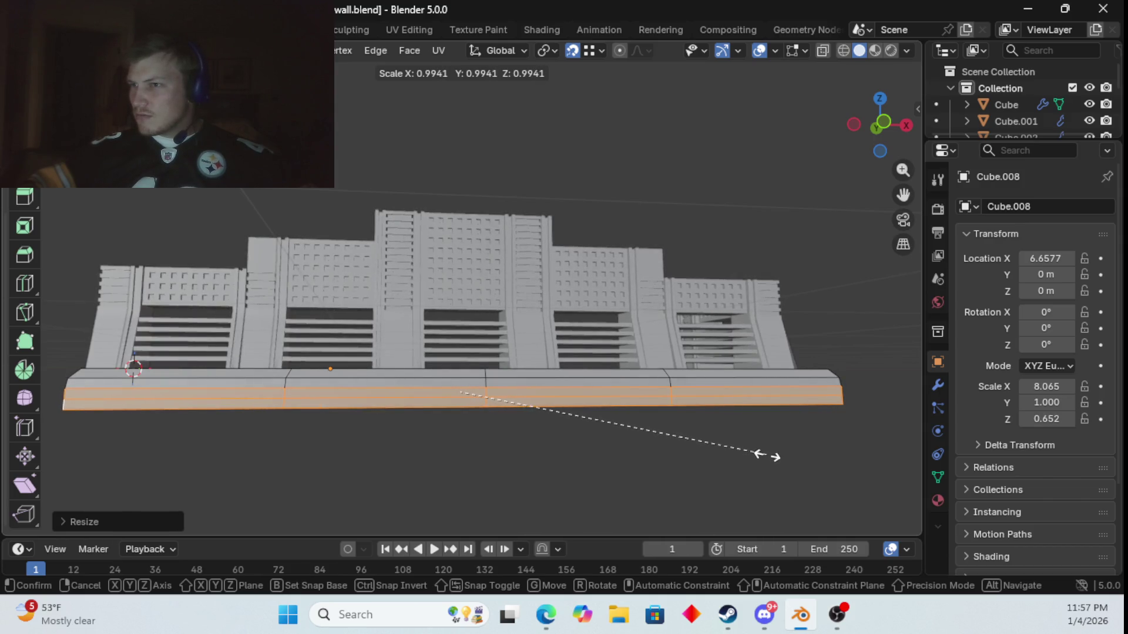
click(767, 456)
click(730, 484)
mouse_move(730, 484)
middle_down()
mouse_move(733, 471)
mouse_move(700, 504)
mouse_move(692, 489)
mouse_move(732, 478)
mouse_move(801, 299)
mouse_move(852, 311)
middle_up()
key(Tab)
click(802, 301)
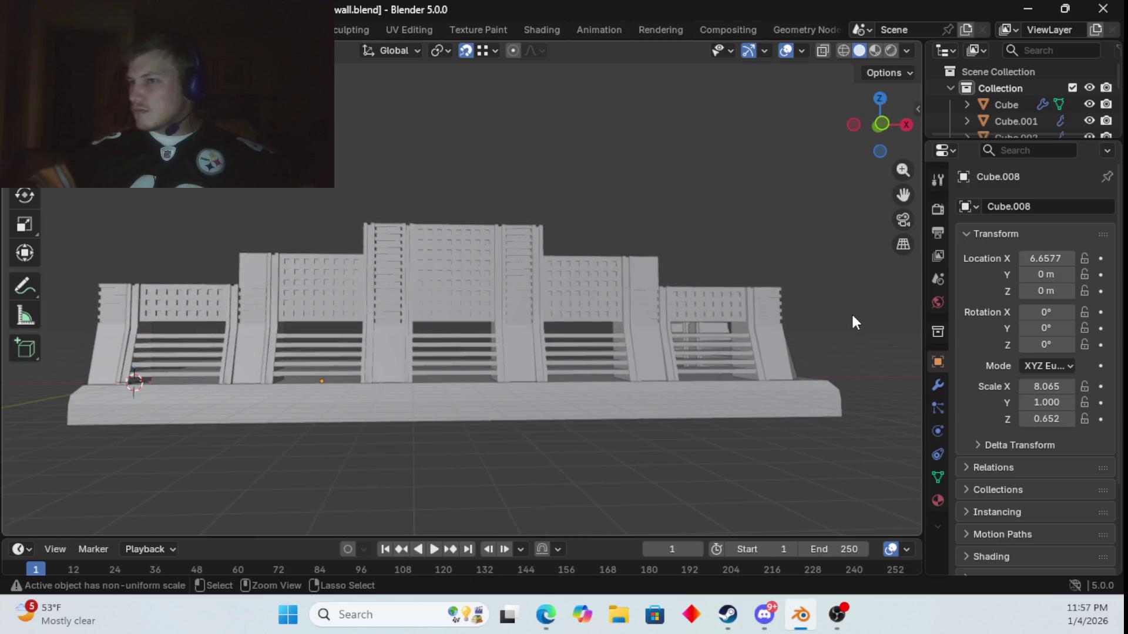
- Apply Shade Auto Smooth to the base platform
key(ctrl+z)
key(Tab)
alt+click(829, 386)
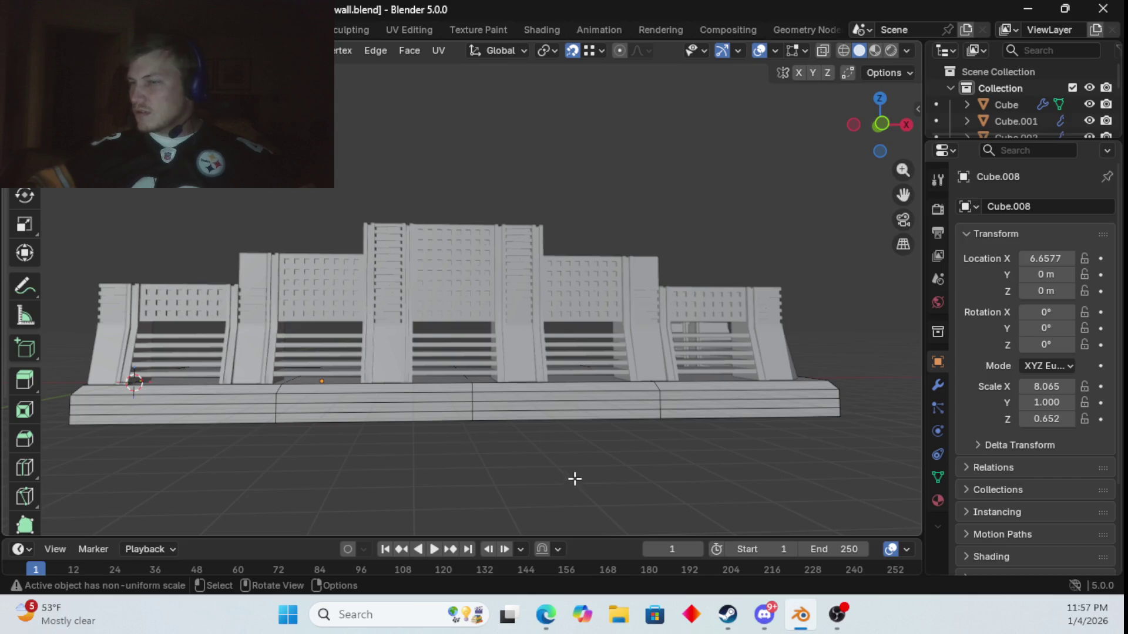
key(Tab)
right_click(510, 411)
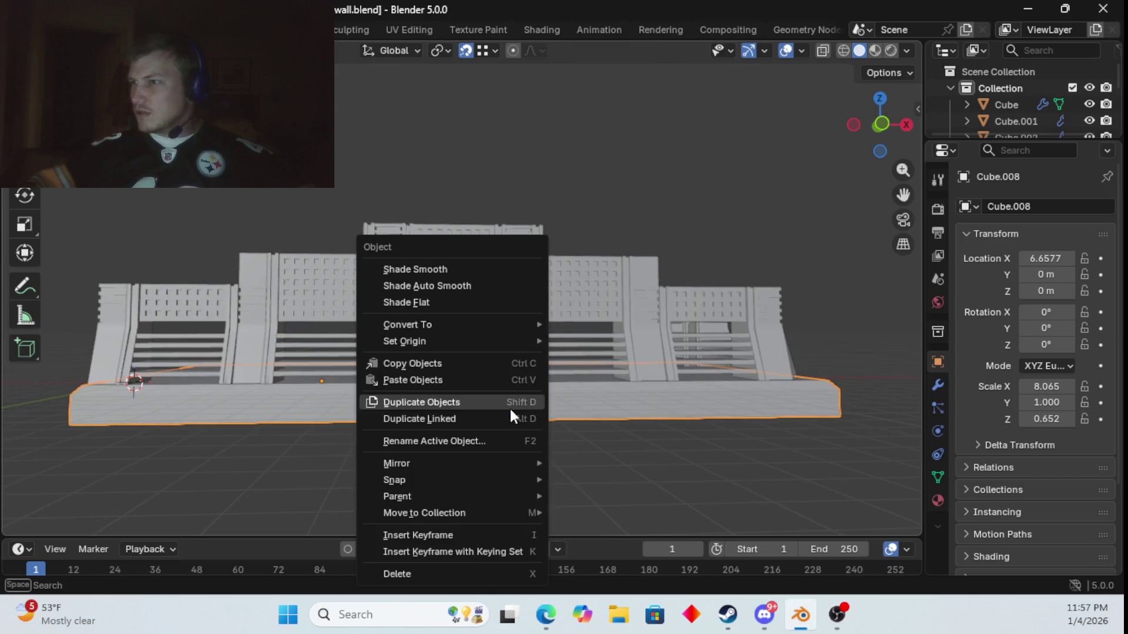
click(468, 285)
- Box-select all the wall panel objects and apply Shade Auto Smooth to them
click(451, 486)
mouse_move(451, 487)
middle_down()
mouse_move(564, 476)
mouse_move(557, 493)
mouse_move(520, 490)
middle_up()
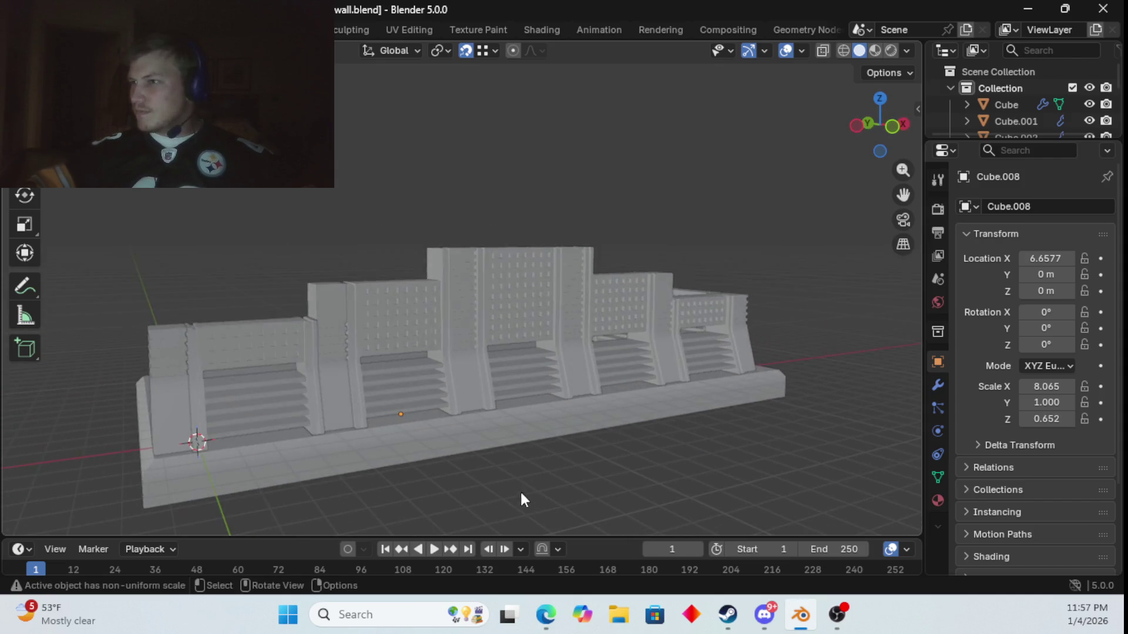
mouse_move(130, 222)
mouse_down()
mouse_move(683, 418)
mouse_move(794, 513)
mouse_up()
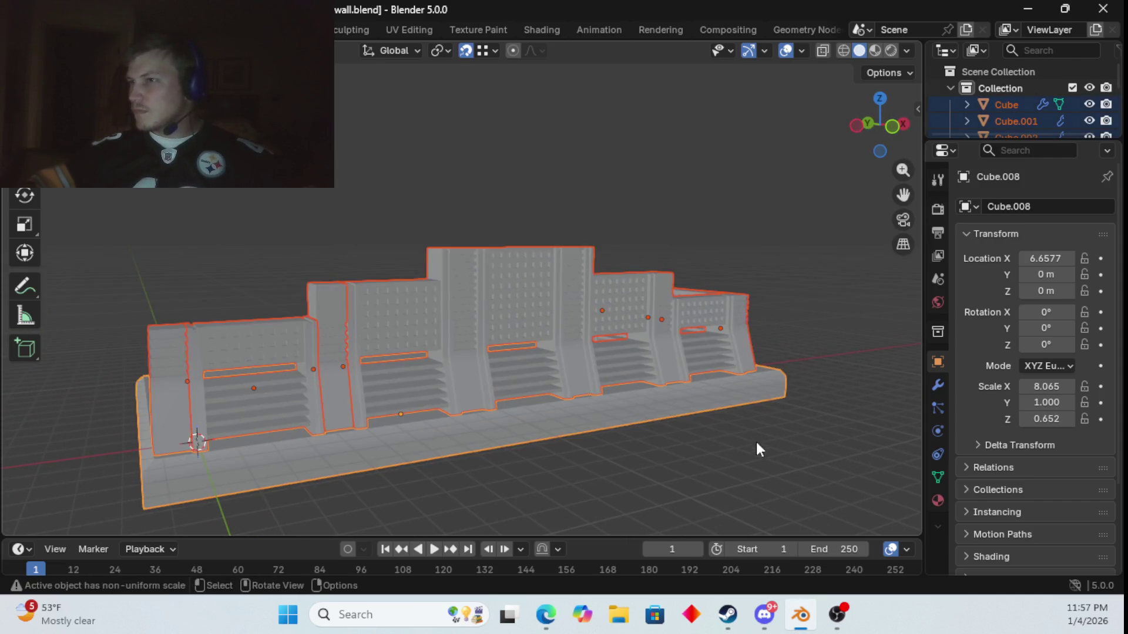
right_click(713, 431)
click(685, 269)
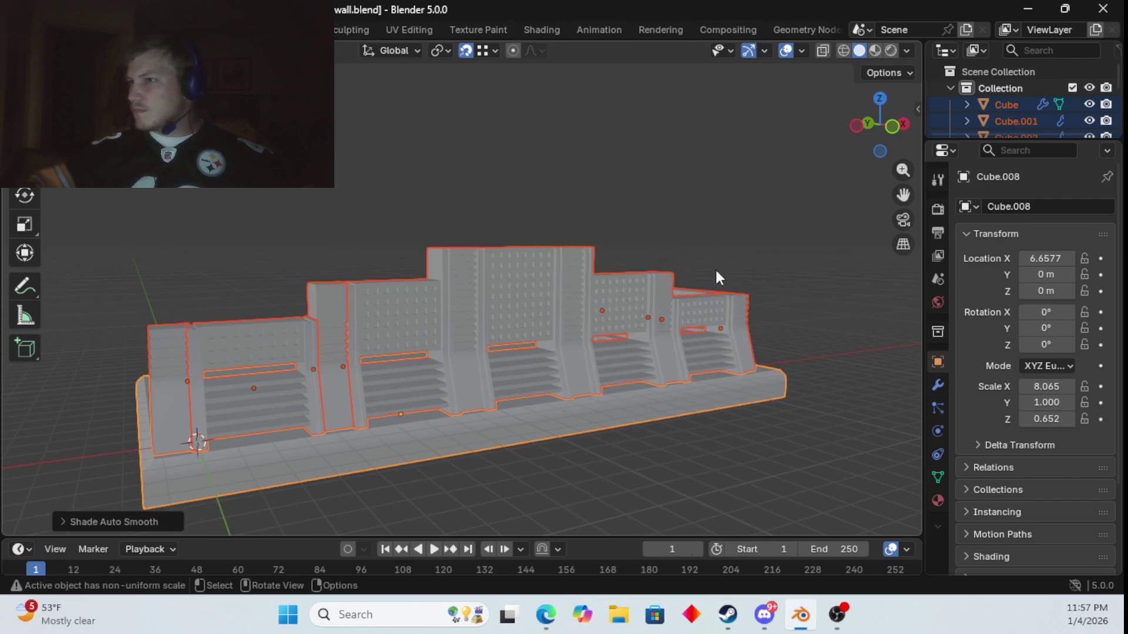
click(753, 257)
key(Tab)
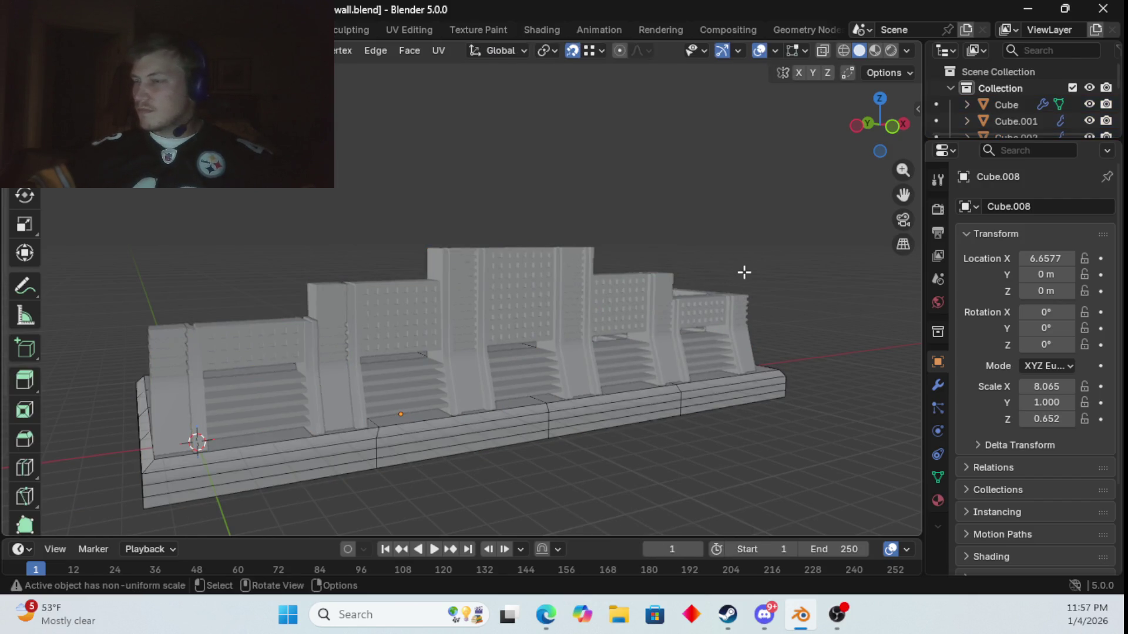
- Select all wall objects and Shade Smooth every face of their meshes
mouse_move(63, 218)
mouse_down()
mouse_move(831, 499)
mouse_move(840, 511)
mouse_move(433, 116)
mouse_move(382, 139)
mouse_up()
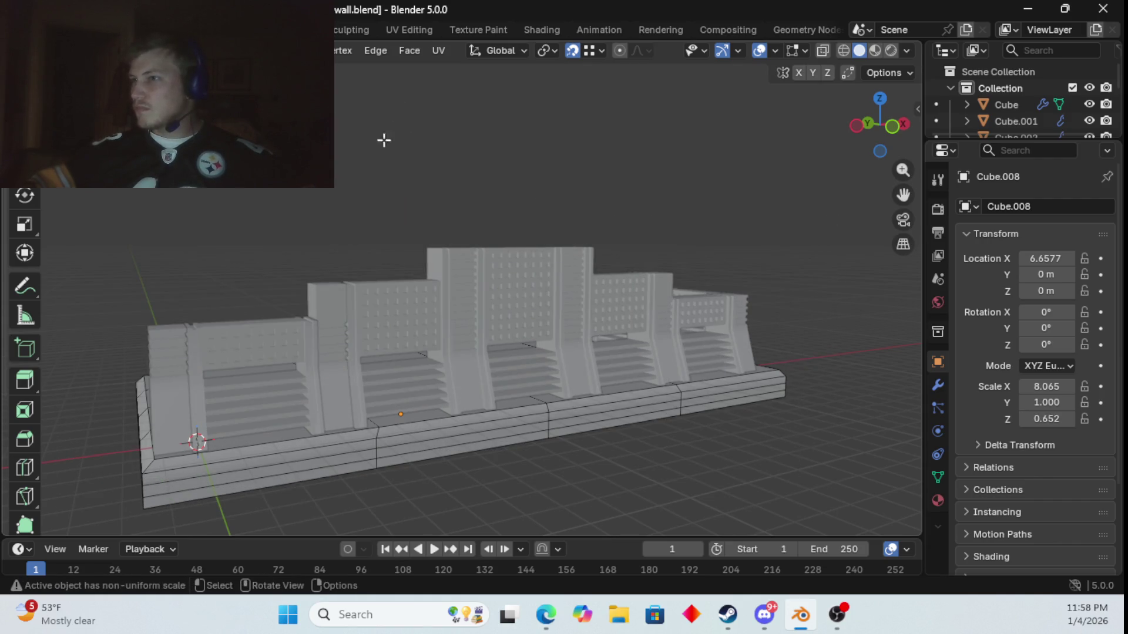
key(Tab)
key(a)
key(Tab)
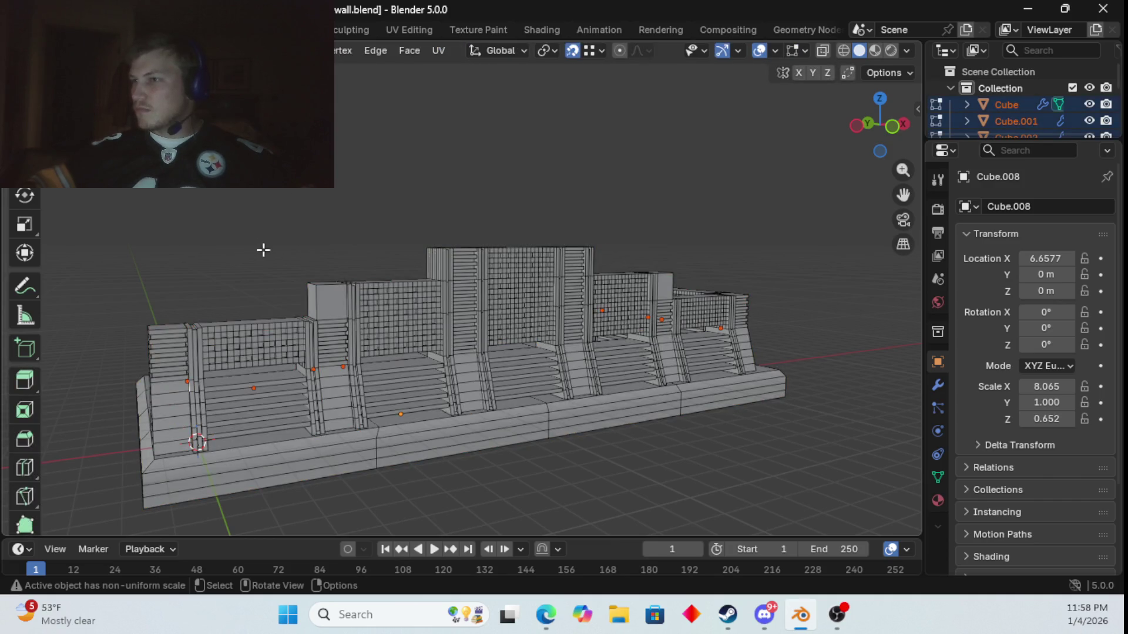
key(a)
key(ctrl+f)
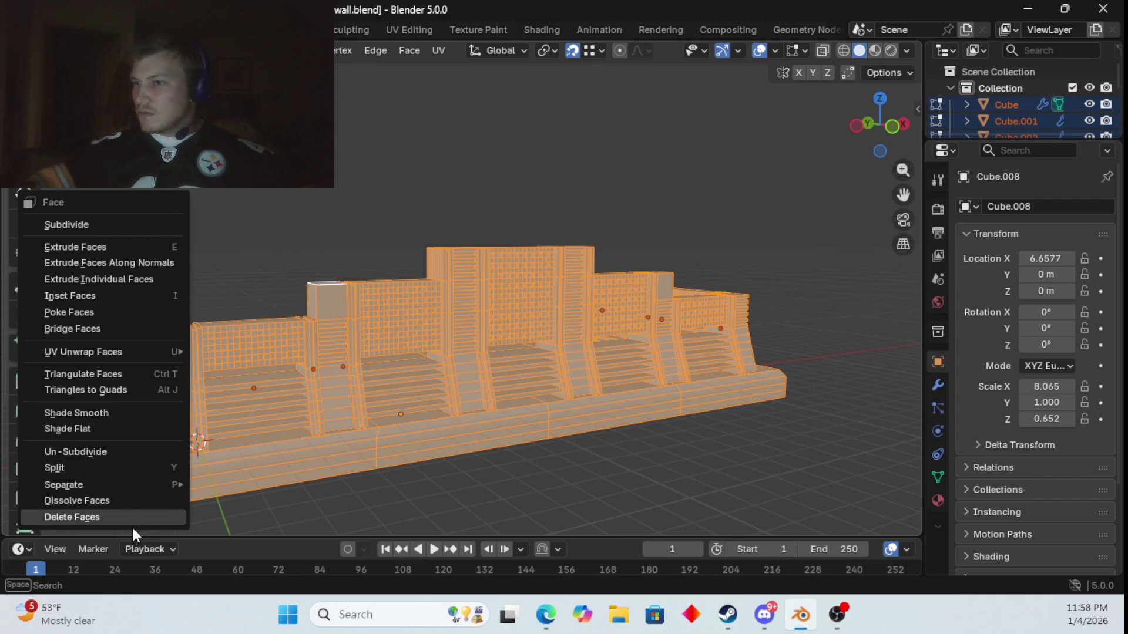
mouse_move(100, 352)
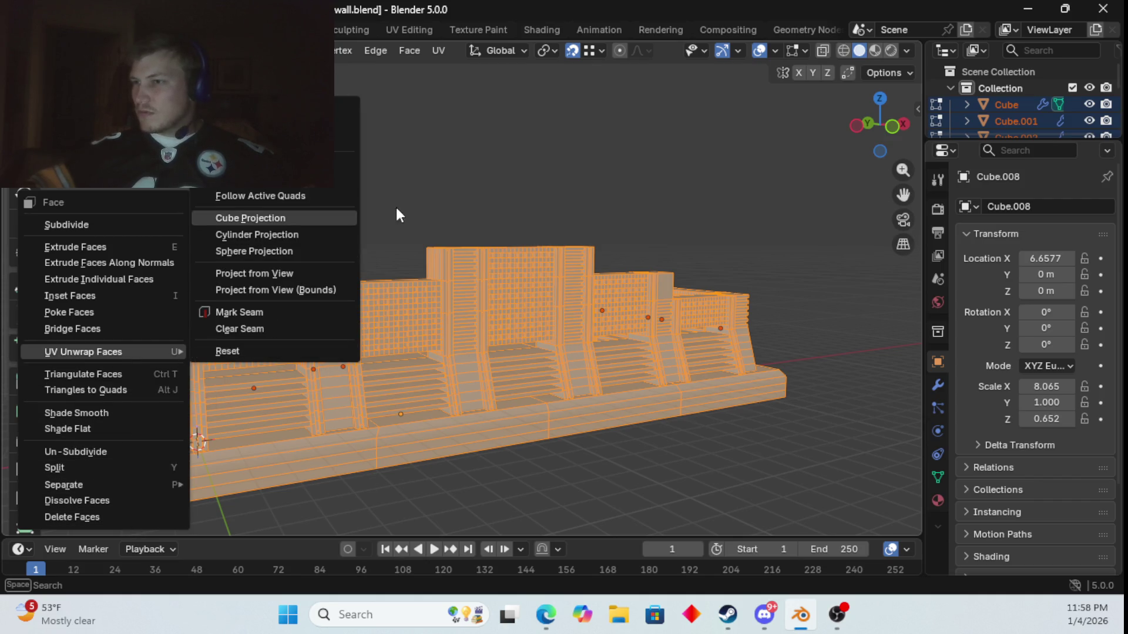
key(ctrl+f)
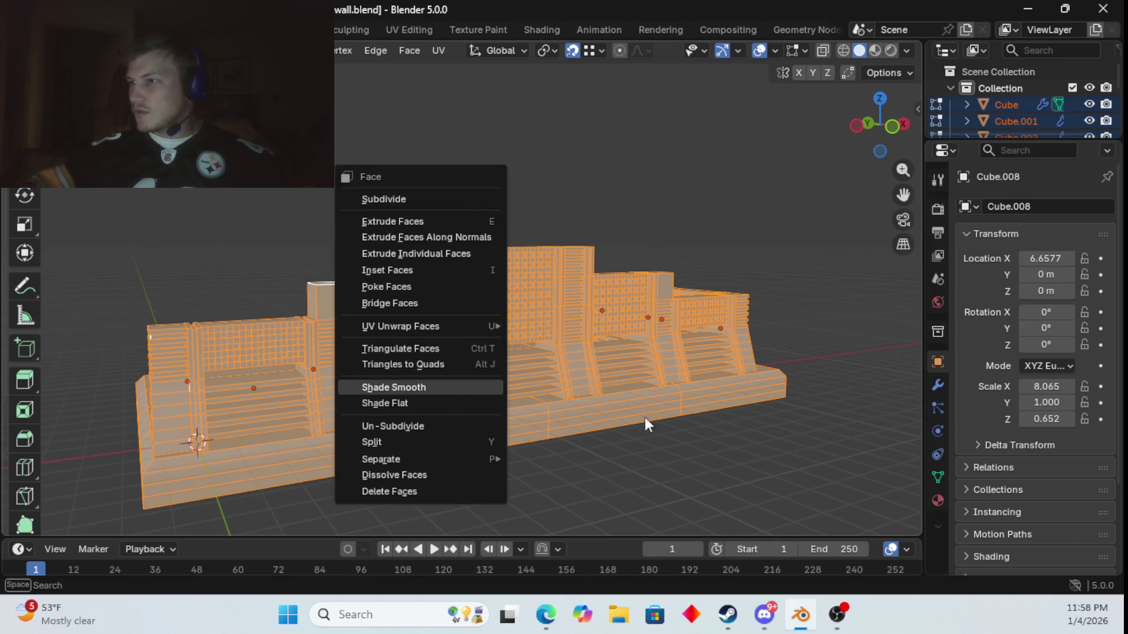
click(399, 387)
- Merge all vertices by distance (0 removed), then return to Object Mode
key(b)
drag(131, 207, 731, 423)
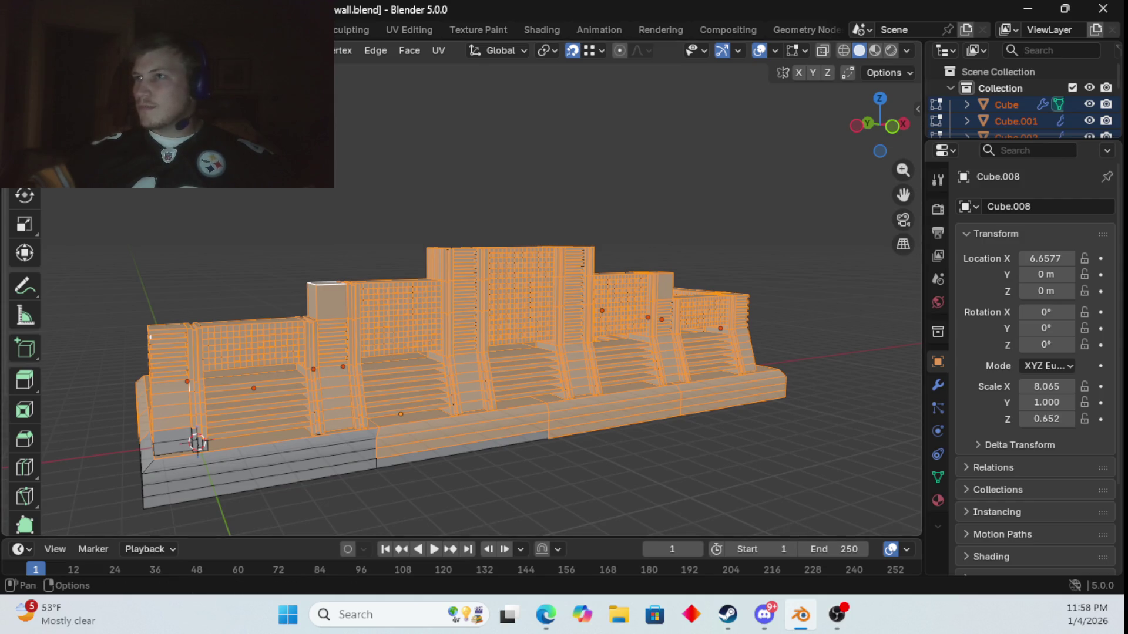
key(1)
key(a)
right_click(222, 222)
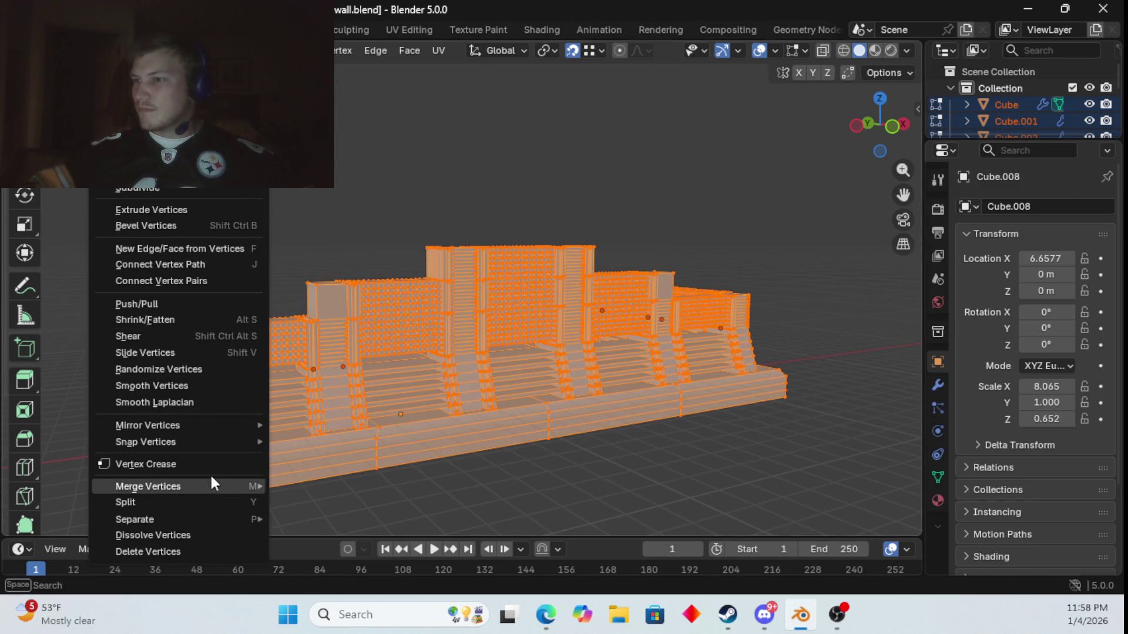
mouse_move(267, 490)
click(339, 537)
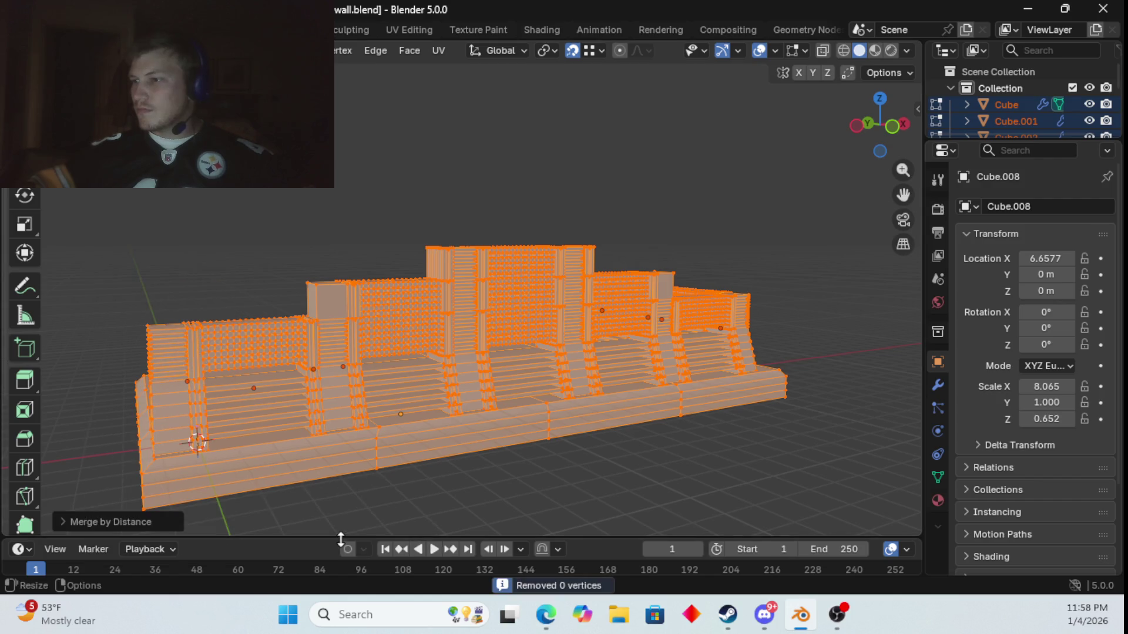
click(448, 510)
key(Tab)
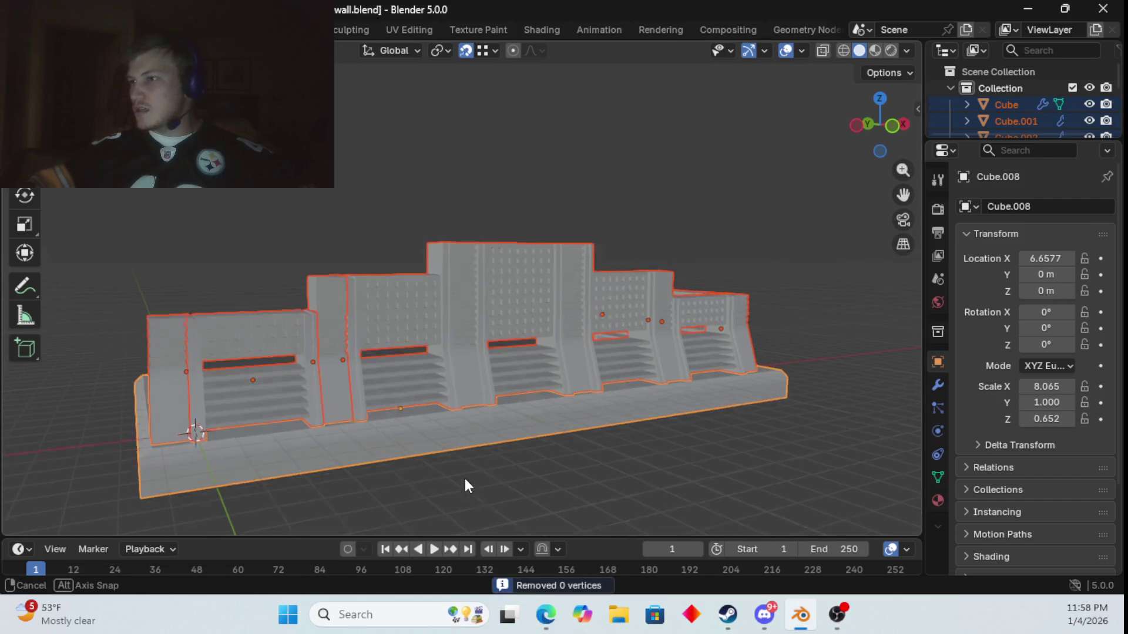